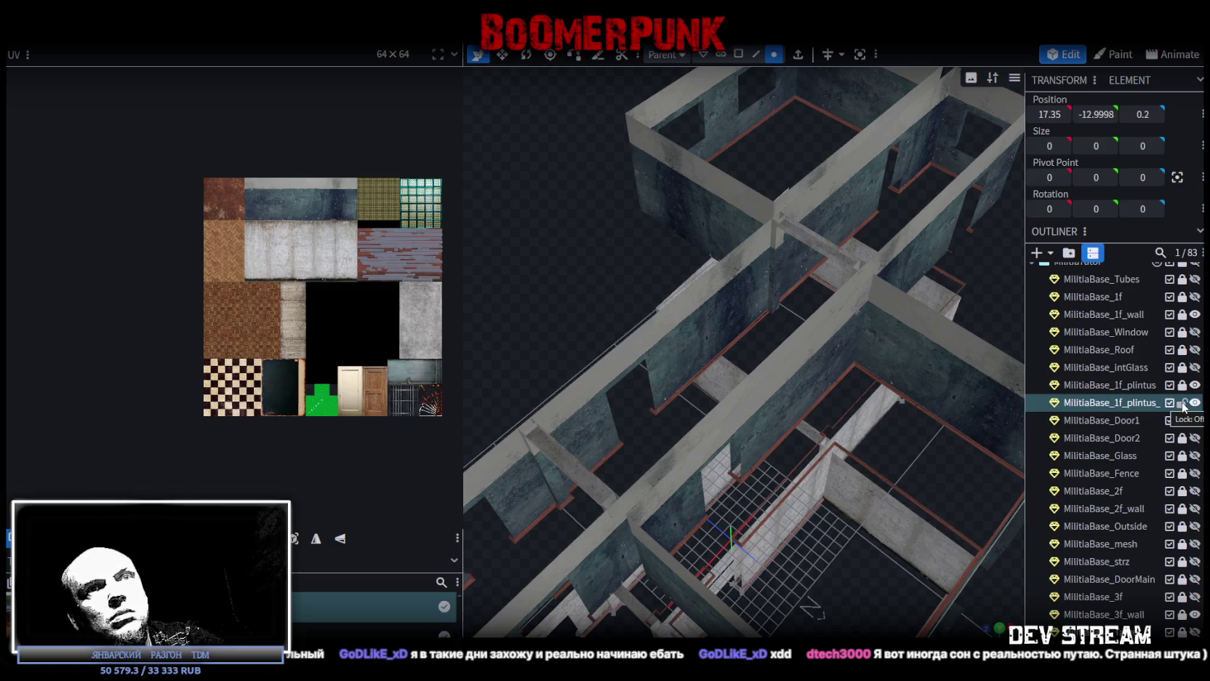
Step: Hide the MilitiaBase_1f_wall layer in the Outliner, leaving MilitiaBase_1f_plintus_ visible
{"action": "left_click", "coordinate": [1195, 402]}
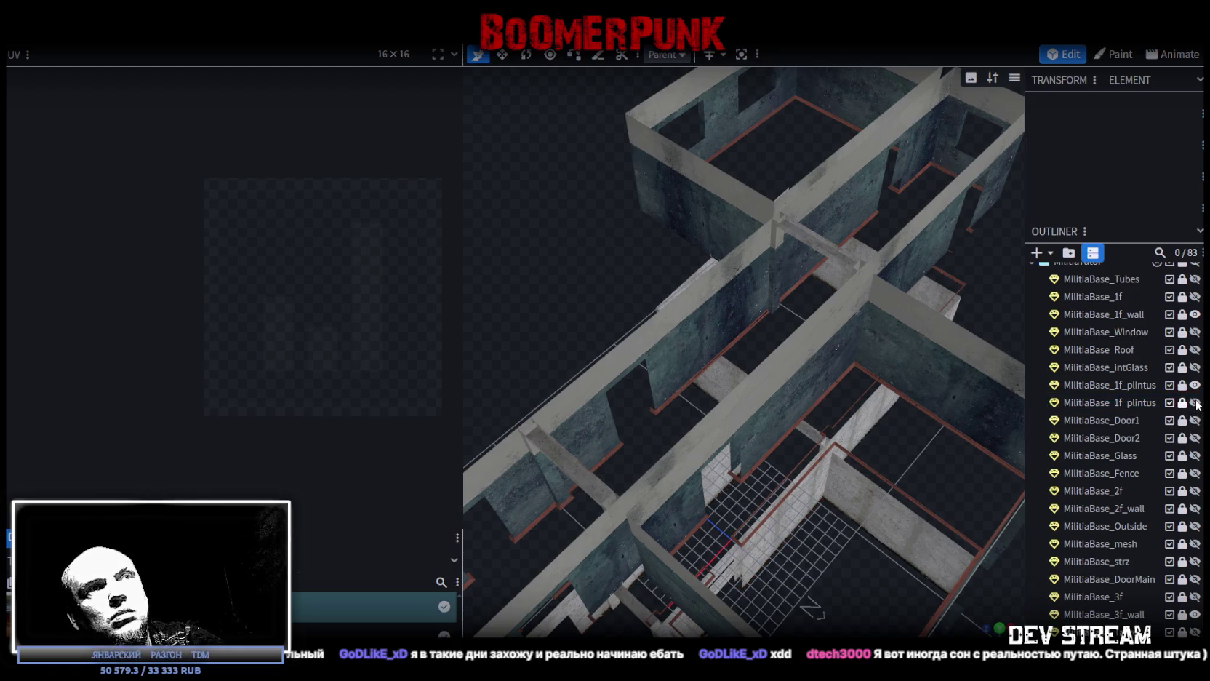
{"action": "left_click", "coordinate": [1194, 403]}
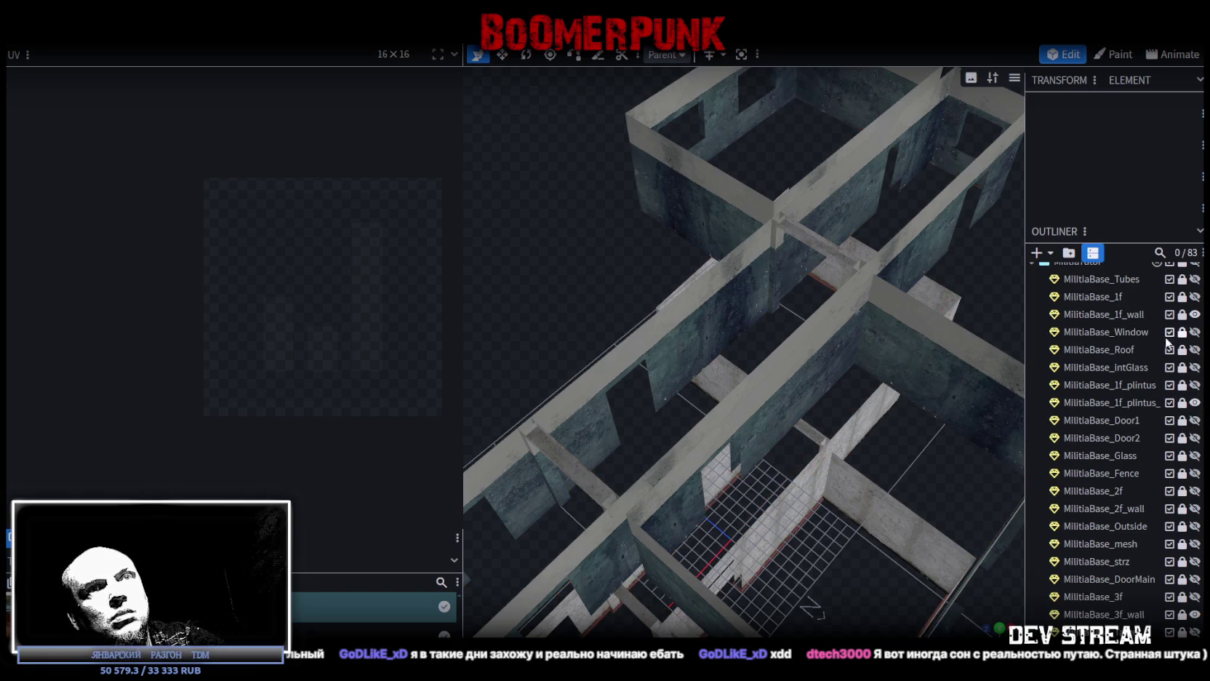
{"action": "scroll", "coordinate": [1165, 339], "scroll_direction": "up", "scroll_amount": 2}
{"action": "left_click", "coordinate": [1195, 377]}
{"action": "scroll", "coordinate": [767, 341], "scroll_direction": "up", "scroll_amount": 8}
Step: Orbit to a near top-down view and select the MilitiaBase_1f_plintus_ part
{"action": "mouse_move", "coordinate": [774, 439]}
{"action": "left_mouse_down"}
{"action": "mouse_move", "coordinate": [724, 499]}
{"action": "mouse_move", "coordinate": [650, 330]}
{"action": "mouse_move", "coordinate": [666, 360]}
{"action": "mouse_move", "coordinate": [650, 383]}
{"action": "mouse_move", "coordinate": [658, 364]}
{"action": "mouse_move", "coordinate": [739, 346]}
{"action": "mouse_move", "coordinate": [727, 320]}
{"action": "left_mouse_up"}
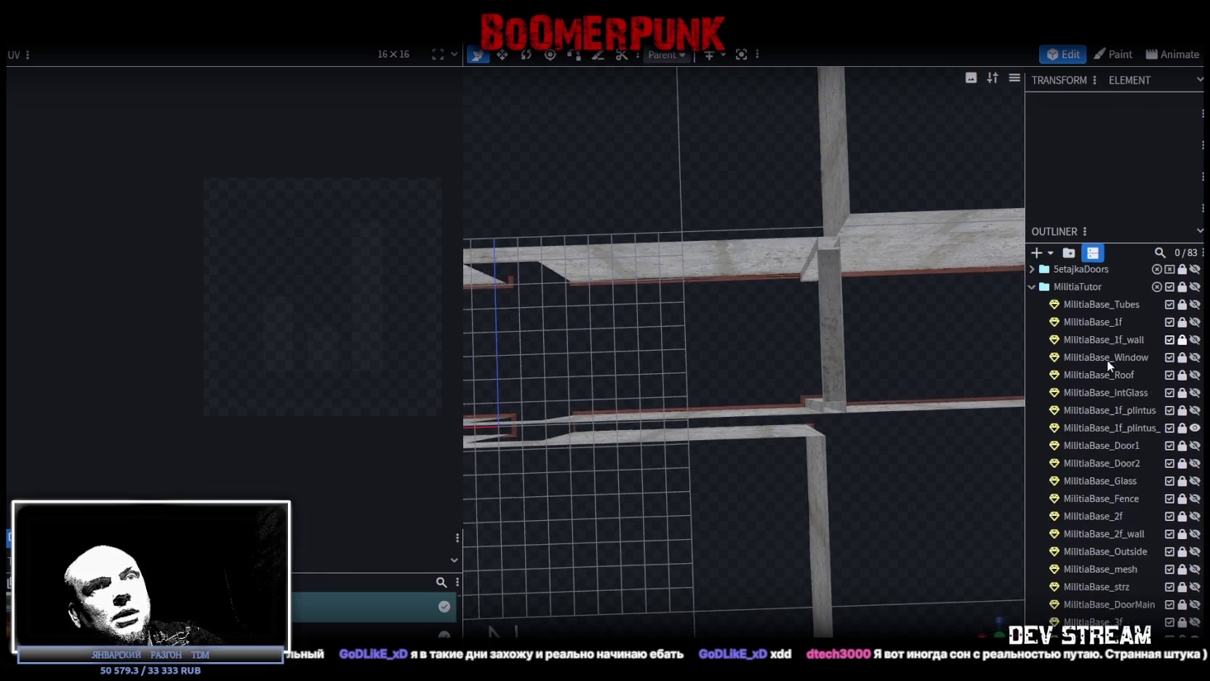
{"action": "scroll", "coordinate": [1107, 359], "scroll_direction": "down", "scroll_amount": 3}
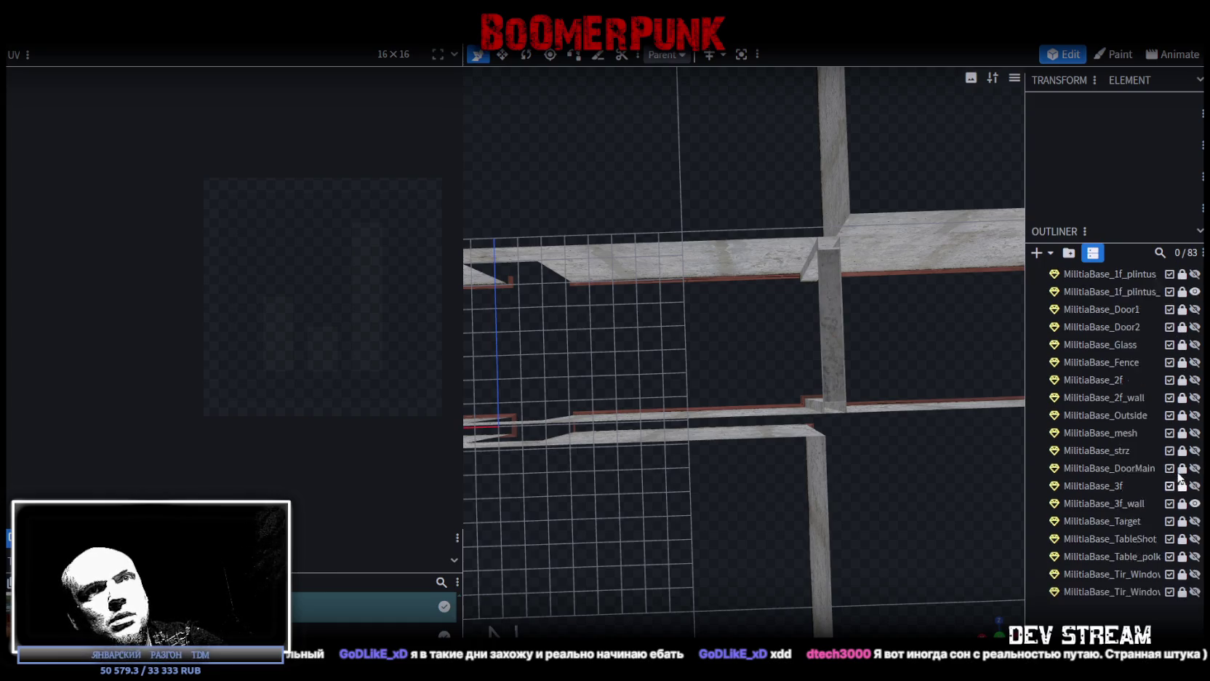
{"action": "scroll", "coordinate": [1179, 451], "scroll_direction": "up", "scroll_amount": 2}
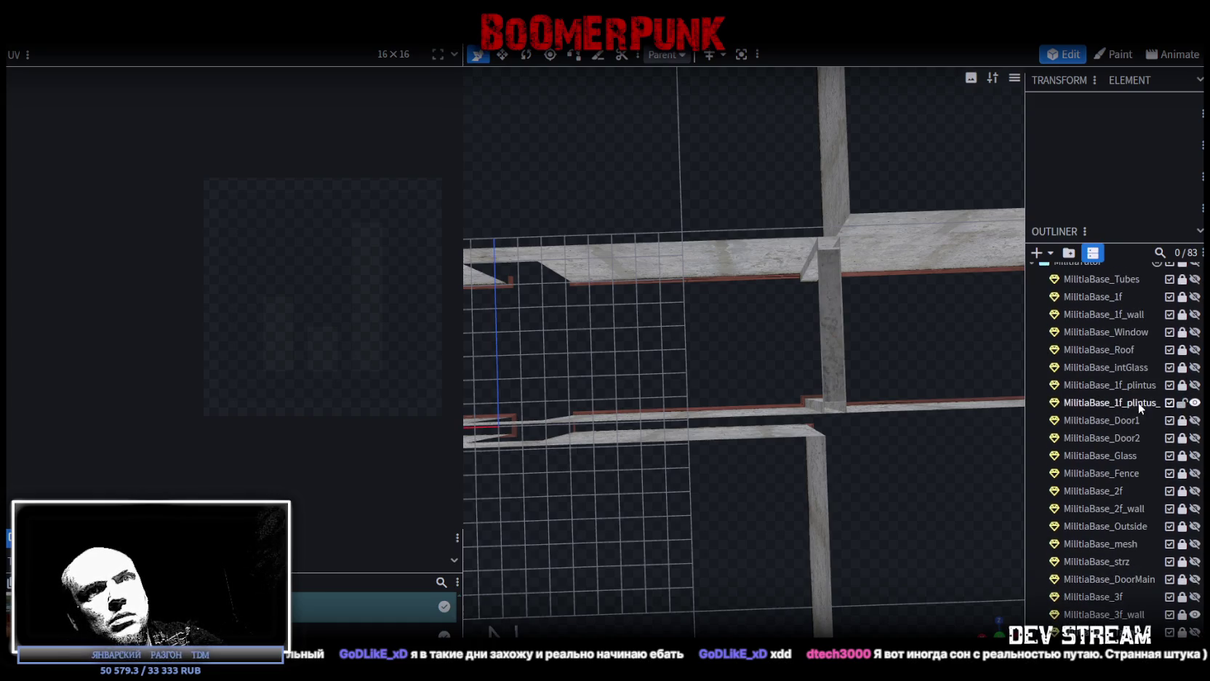
{"action": "left_click", "coordinate": [1138, 401]}
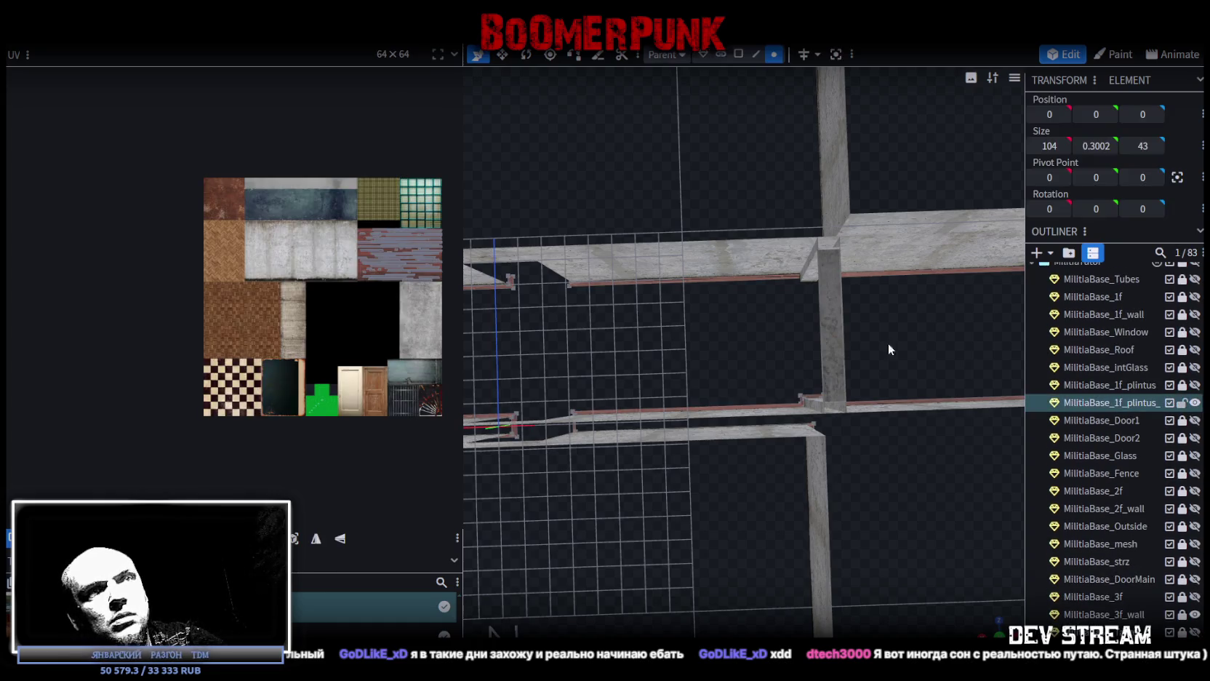
Step: Switch to face selection and select the skirting board faces
{"action": "left_click", "coordinate": [739, 54]}
{"action": "left_click", "coordinate": [761, 278]}
{"action": "mouse_move", "coordinate": [760, 278]}
{"action": "left_mouse_down"}
{"action": "mouse_move", "coordinate": [853, 323]}
{"action": "mouse_move", "coordinate": [811, 289]}
{"action": "left_mouse_up"}
{"action": "left_click", "coordinate": [810, 282], "text": "shift"}
{"action": "left_click", "coordinate": [797, 305]}
{"action": "mouse_move", "coordinate": [796, 305]}
{"action": "left_mouse_down"}
{"action": "mouse_move", "coordinate": [1115, 263]}
{"action": "mouse_move", "coordinate": [928, 297]}
{"action": "left_mouse_up"}
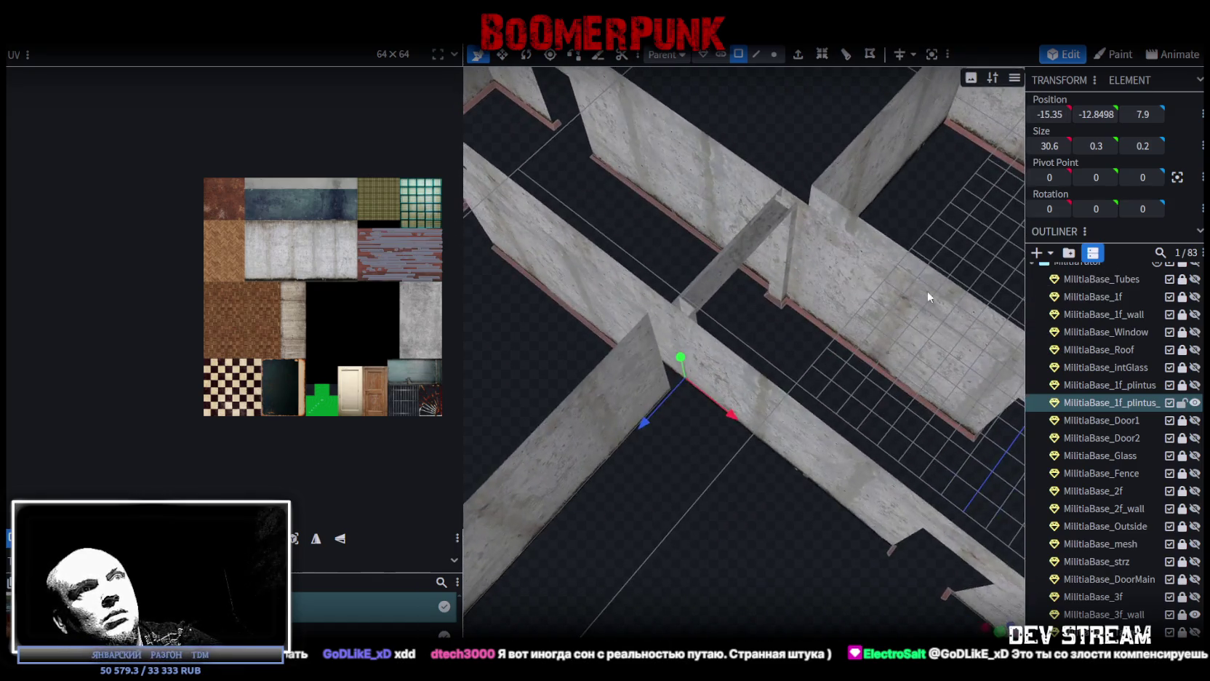
{"action": "left_click", "coordinate": [805, 342]}
{"action": "right_click", "coordinate": [762, 285]}
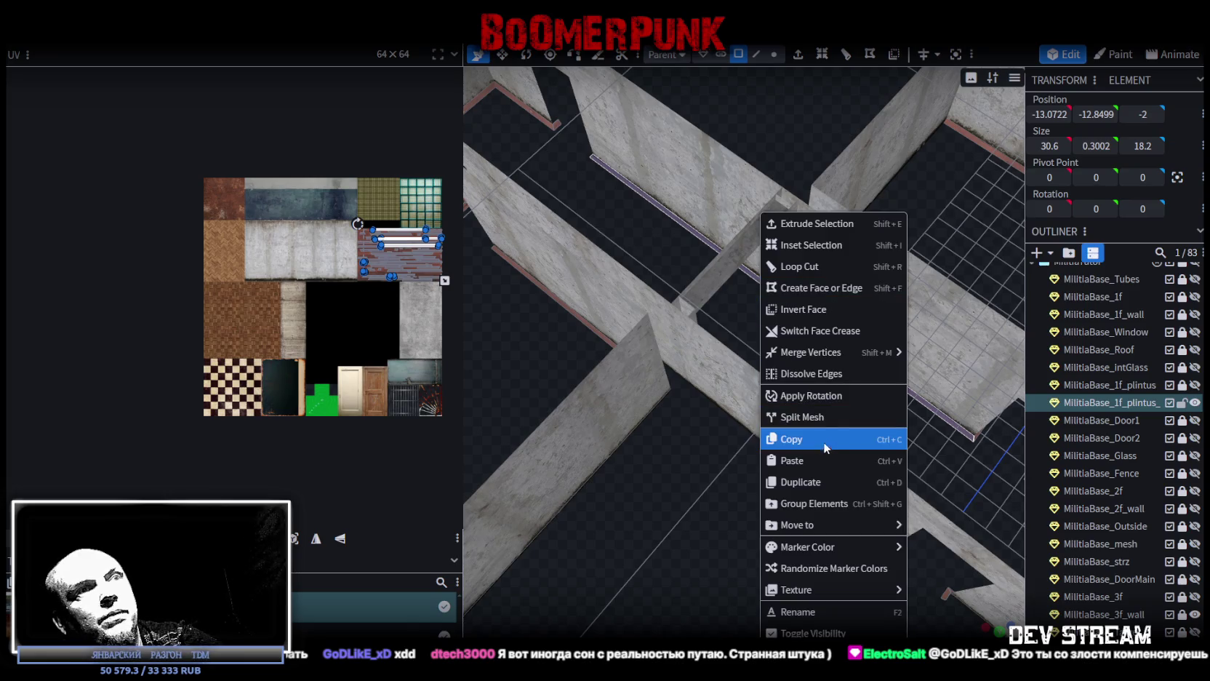
Step: Select a skirting section down the corridor and copy its faces
{"action": "mouse_move", "coordinate": [916, 436]}
{"action": "left_mouse_down"}
{"action": "mouse_move", "coordinate": [933, 456]}
{"action": "mouse_move", "coordinate": [723, 403]}
{"action": "mouse_move", "coordinate": [779, 420]}
{"action": "mouse_move", "coordinate": [773, 336]}
{"action": "mouse_move", "coordinate": [870, 393]}
{"action": "mouse_move", "coordinate": [919, 394]}
{"action": "mouse_move", "coordinate": [865, 356]}
{"action": "mouse_move", "coordinate": [900, 353]}
{"action": "mouse_move", "coordinate": [701, 373]}
{"action": "left_mouse_up"}
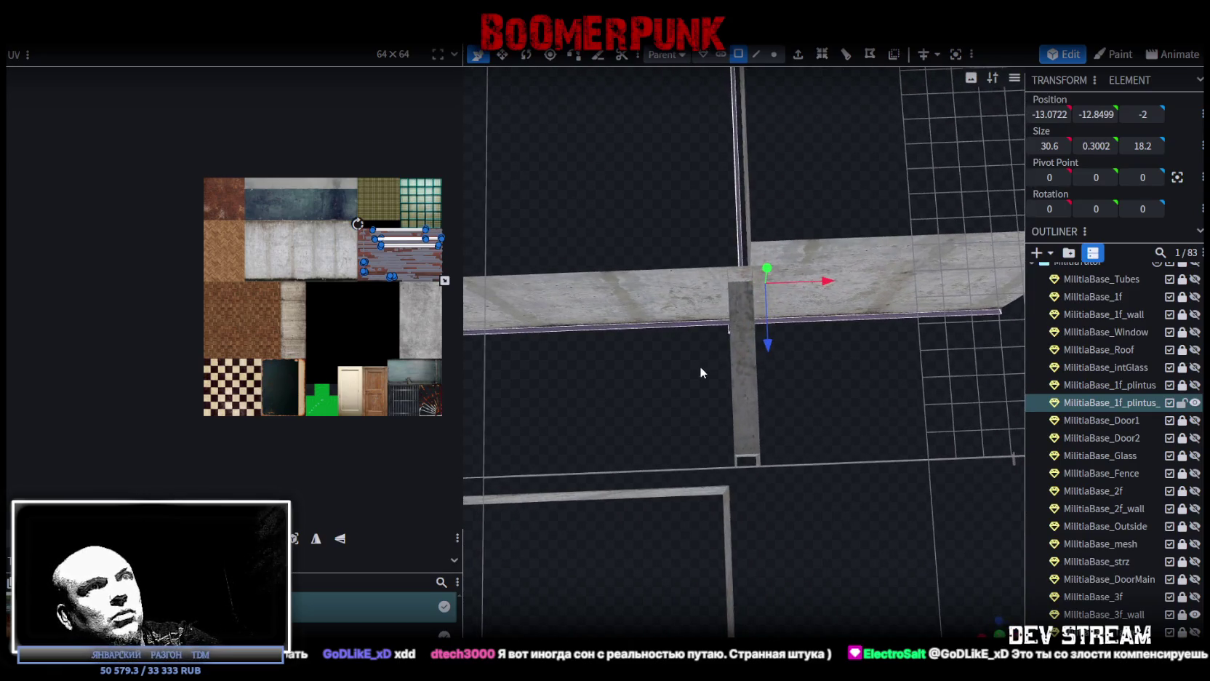
{"action": "left_click", "coordinate": [719, 329]}
{"action": "left_click_drag", "start_coordinate": [720, 329], "coordinate": [872, 379]}
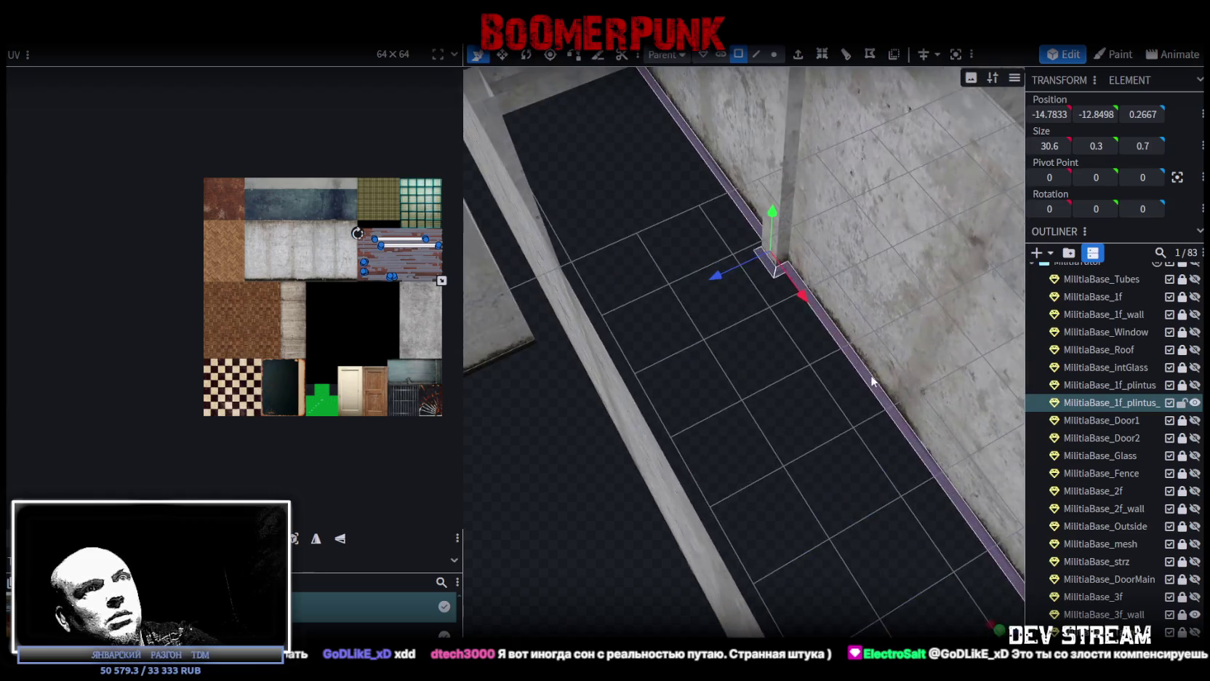
{"action": "right_click", "coordinate": [872, 380]}
{"action": "left_click", "coordinate": [915, 429]}
Step: Paste the copied skirting faces and mirror the copy on X
{"action": "right_click", "coordinate": [853, 342]}
{"action": "mouse_move", "coordinate": [873, 354]}
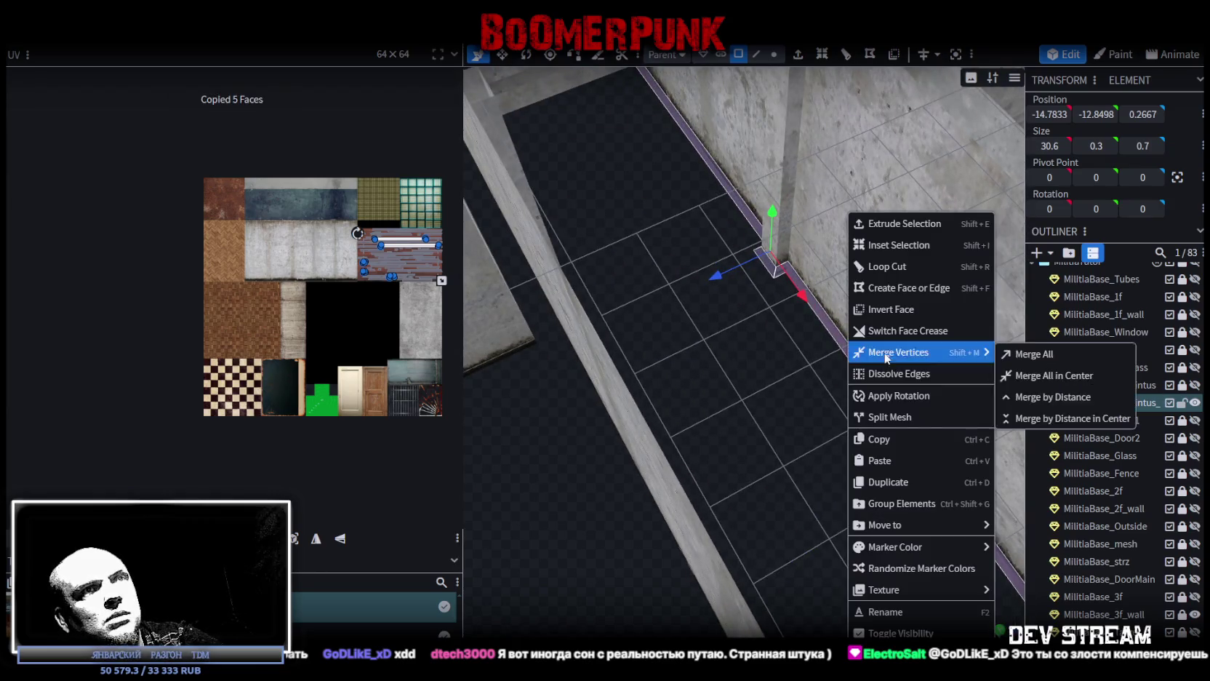
{"action": "left_click", "coordinate": [878, 460]}
{"action": "left_click_drag", "start_coordinate": [932, 468], "coordinate": [785, 378]}
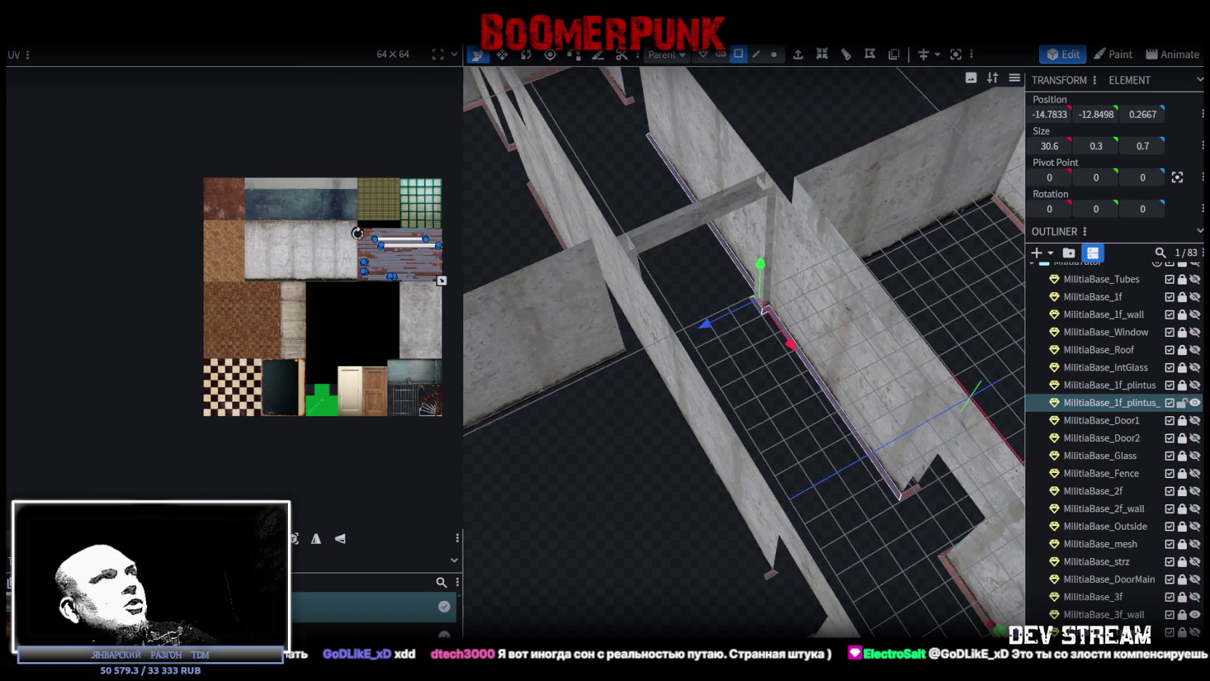
{"action": "left_click", "coordinate": [164, 33]}
{"action": "mouse_move", "coordinate": [225, 72]}
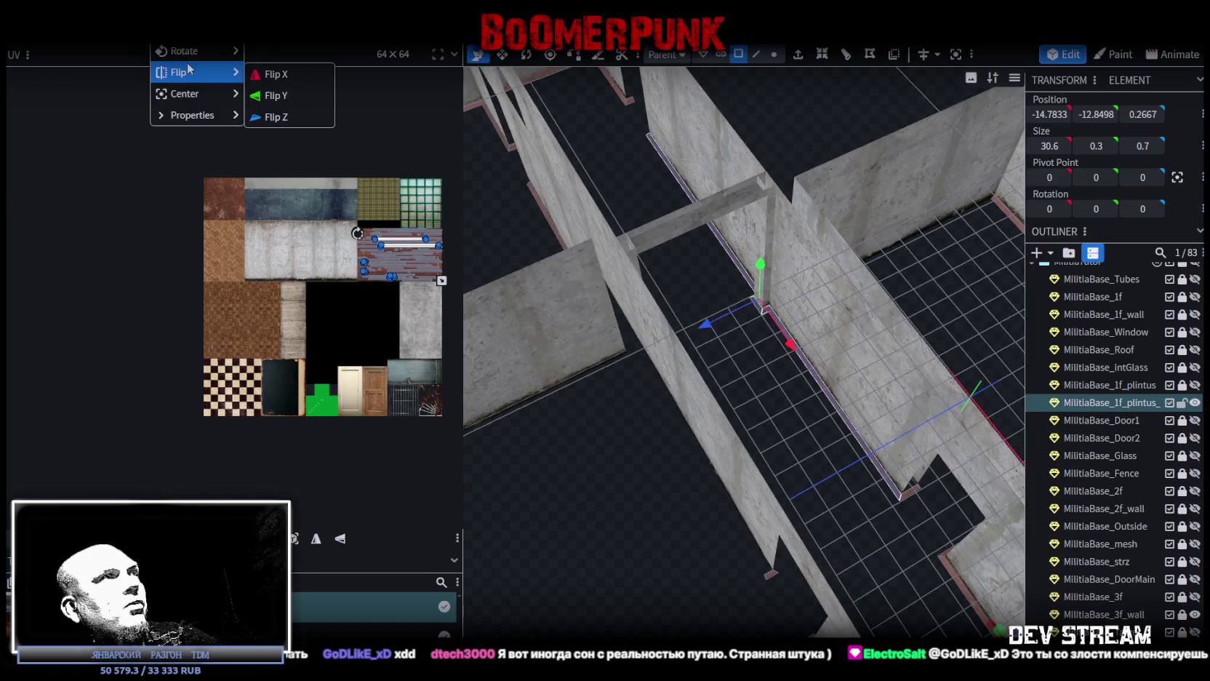
{"action": "left_click", "coordinate": [290, 95]}
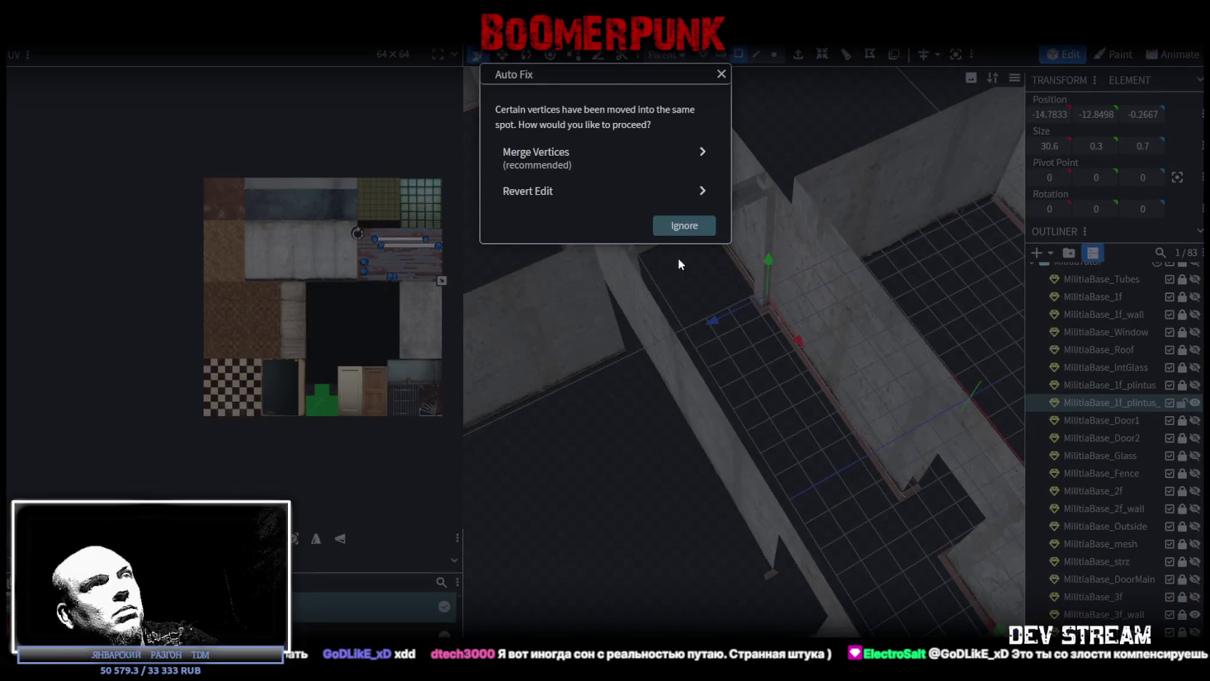
{"action": "left_click", "coordinate": [658, 225]}
Step: Shift the mirrored copy along Z to 7.7333 and merge its overlapping vertices
{"action": "left_click_drag", "start_coordinate": [658, 240], "coordinate": [695, 361]}
{"action": "left_click_drag", "start_coordinate": [712, 298], "coordinate": [583, 307]}
{"action": "left_click", "coordinate": [642, 162]}
{"action": "mouse_move", "coordinate": [620, 212]}
{"action": "left_mouse_down"}
{"action": "mouse_move", "coordinate": [794, 440]}
{"action": "mouse_move", "coordinate": [709, 271]}
{"action": "mouse_move", "coordinate": [805, 387]}
{"action": "mouse_move", "coordinate": [993, 400]}
{"action": "mouse_move", "coordinate": [834, 357]}
{"action": "mouse_move", "coordinate": [771, 373]}
{"action": "mouse_move", "coordinate": [805, 372]}
{"action": "mouse_move", "coordinate": [823, 343]}
{"action": "left_mouse_up"}
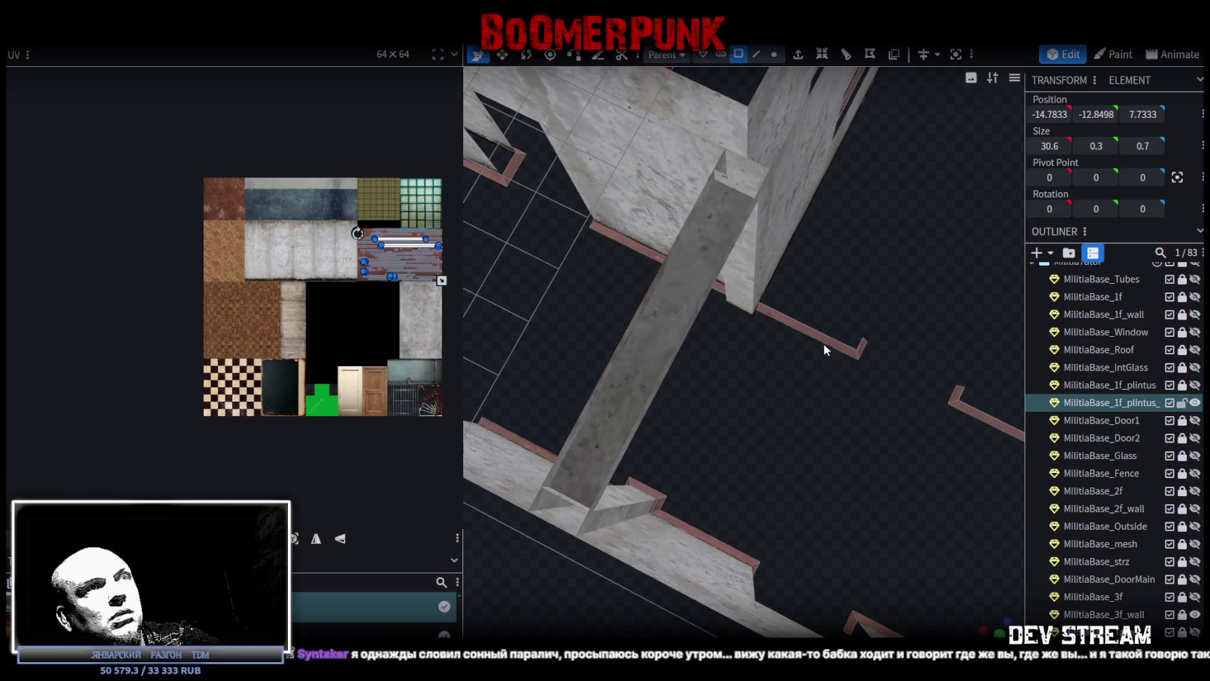
{"action": "left_click", "coordinate": [811, 329]}
Step: Copy a short skirting-board bar and paste a duplicate of it
{"action": "left_click", "coordinate": [850, 328]}
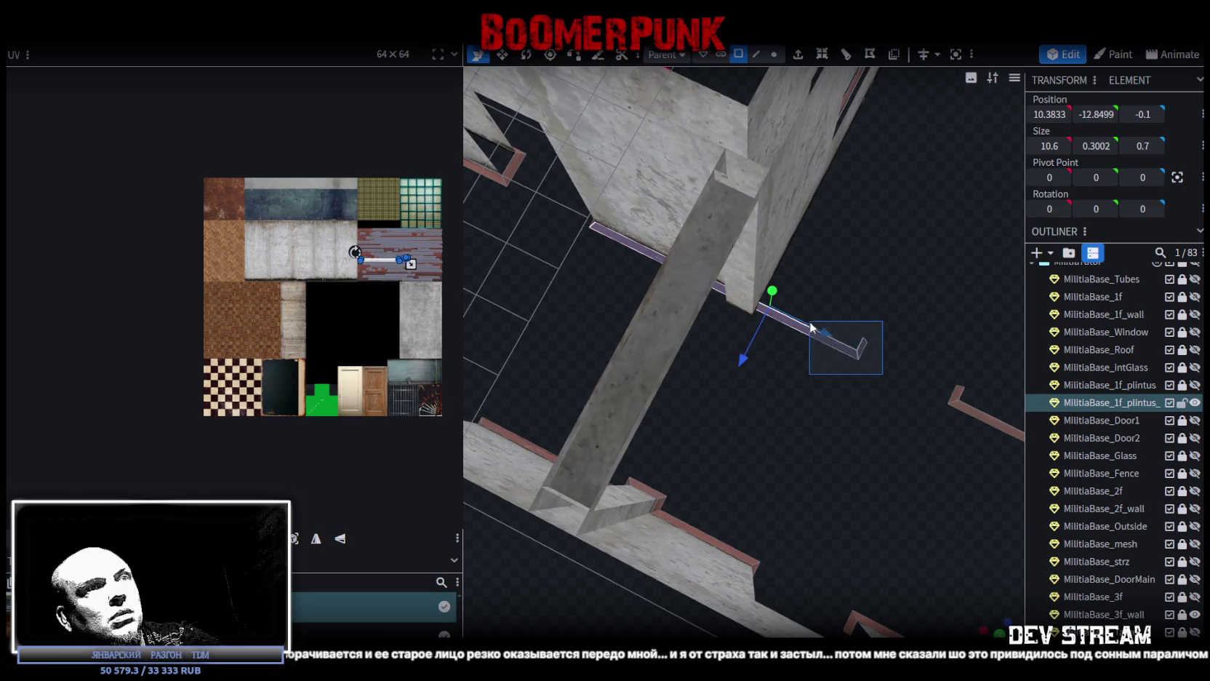
{"action": "mouse_move", "coordinate": [822, 395]}
{"action": "left_mouse_down"}
{"action": "mouse_move", "coordinate": [779, 378]}
{"action": "mouse_move", "coordinate": [642, 380]}
{"action": "mouse_move", "coordinate": [689, 342]}
{"action": "mouse_move", "coordinate": [688, 320]}
{"action": "left_mouse_up"}
{"action": "left_click", "coordinate": [662, 187]}
{"action": "right_click", "coordinate": [661, 189]}
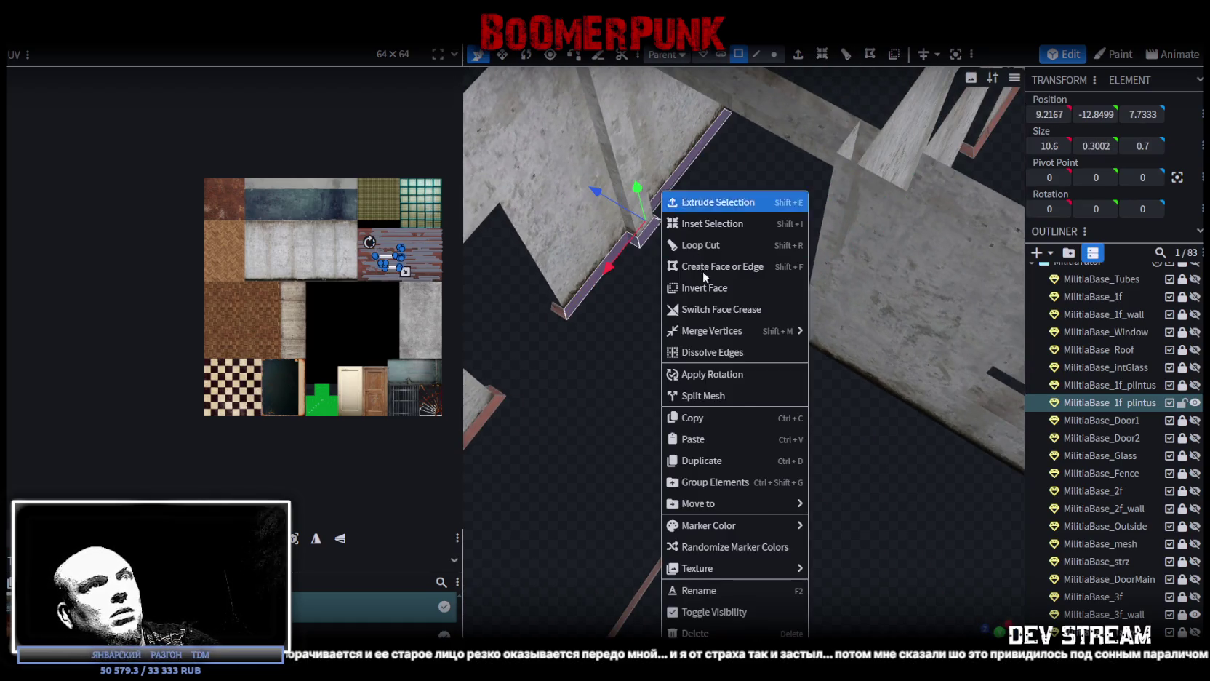
{"action": "left_click", "coordinate": [713, 417]}
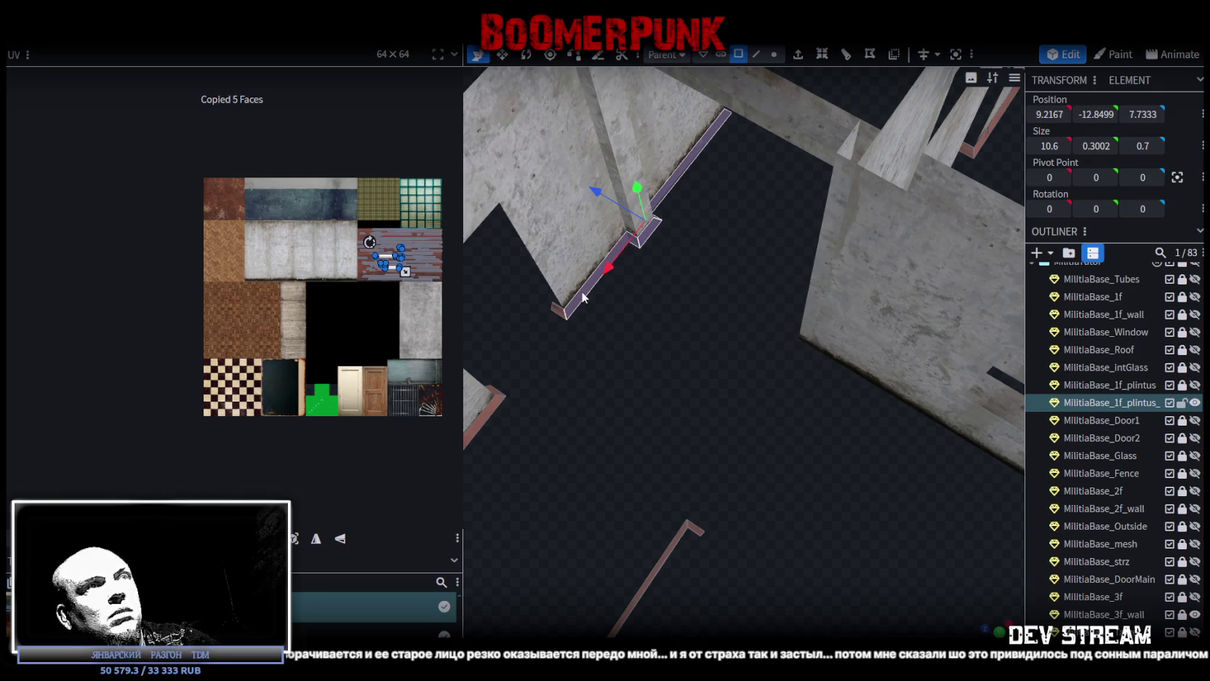
{"action": "right_click", "coordinate": [574, 213]}
{"action": "left_click", "coordinate": [647, 459]}
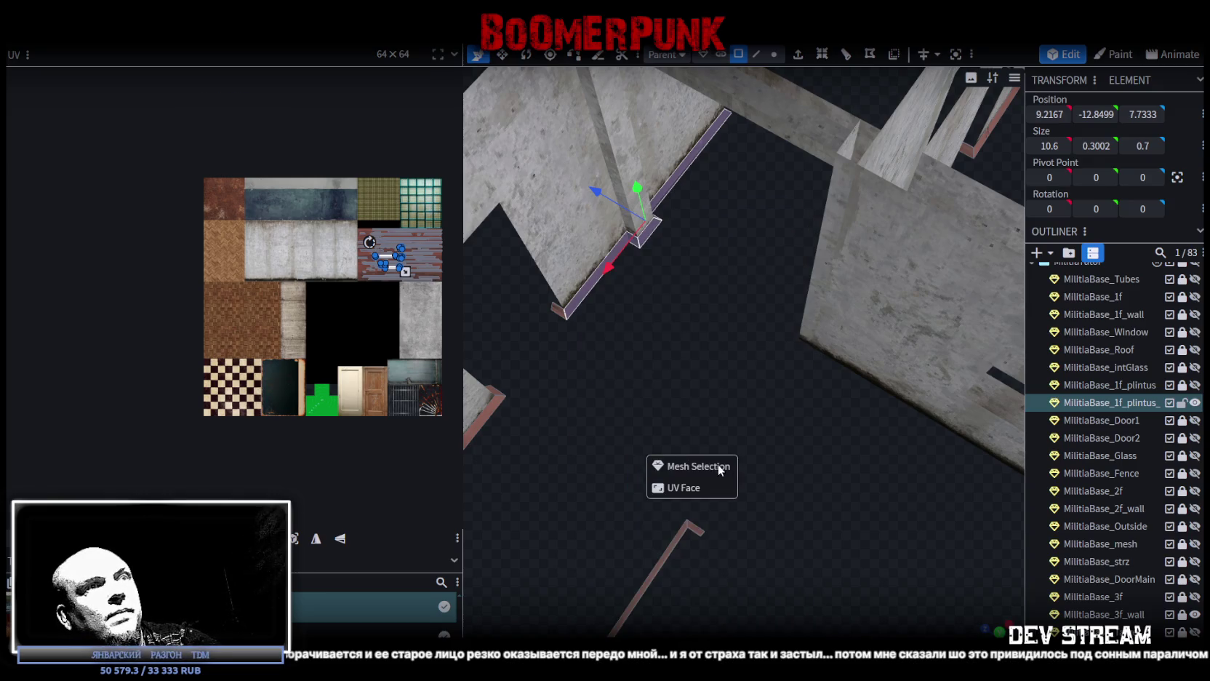
Step: Flip the pasted piece on Z, slide it to Z 0.2667, and merge duplicate vertices
{"action": "right_click", "coordinate": [155, 59]}
{"action": "mouse_move", "coordinate": [182, 72]}
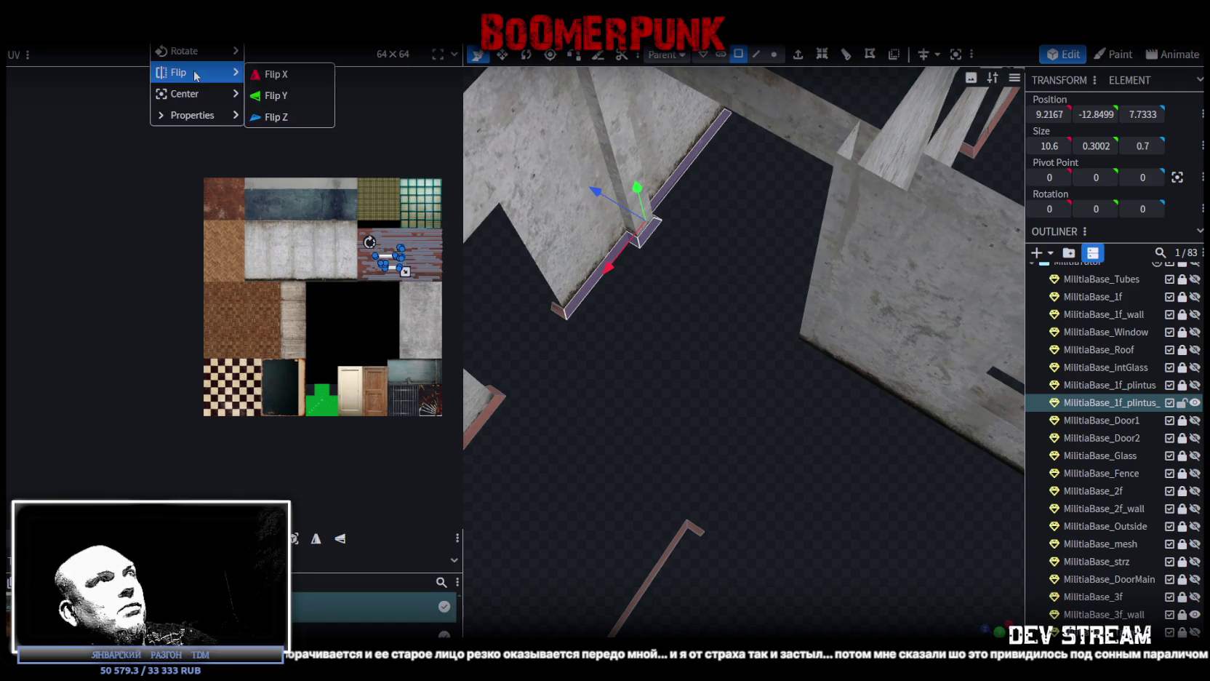
{"action": "left_click", "coordinate": [302, 120]}
{"action": "left_click_drag", "start_coordinate": [712, 357], "coordinate": [763, 343]}
{"action": "mouse_move", "coordinate": [913, 298]}
{"action": "left_mouse_down"}
{"action": "mouse_move", "coordinate": [714, 304]}
{"action": "mouse_move", "coordinate": [689, 316]}
{"action": "left_mouse_up"}
{"action": "left_click", "coordinate": [595, 163]}
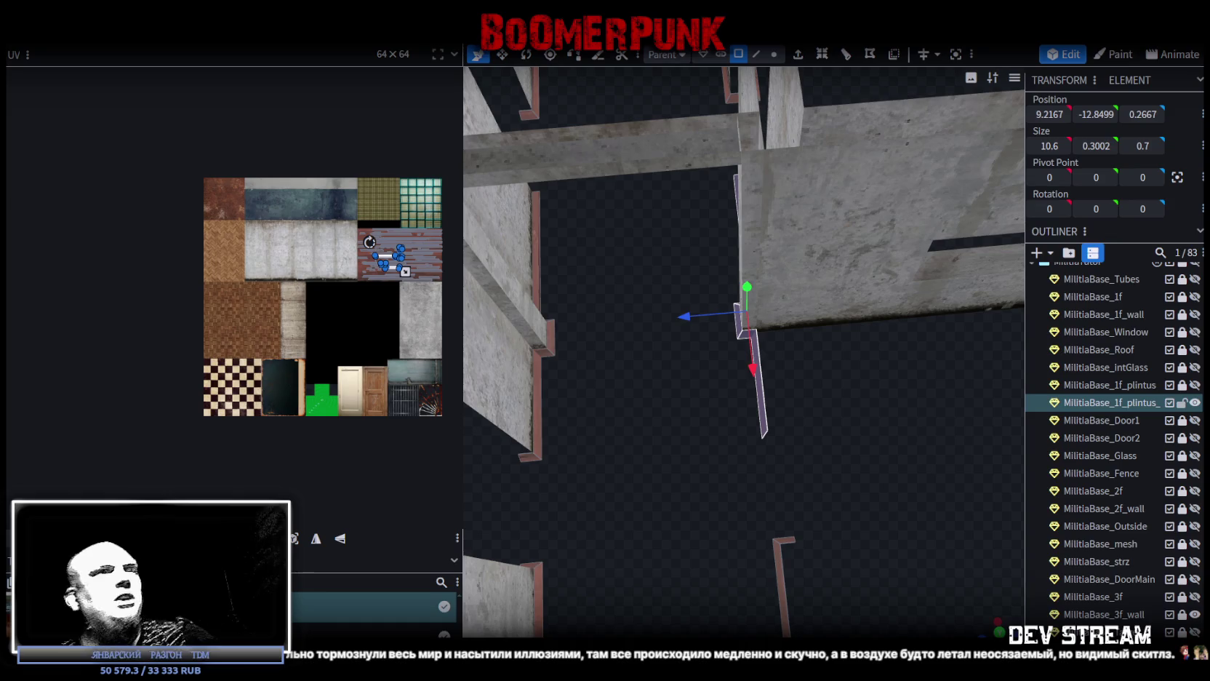
Step: Move a skirting piece along Z, first to -10.9 and then to about -16.9
{"action": "left_click", "coordinate": [770, 427]}
{"action": "left_click_drag", "start_coordinate": [779, 434], "coordinate": [634, 333]}
{"action": "left_click_drag", "start_coordinate": [536, 360], "coordinate": [745, 354]}
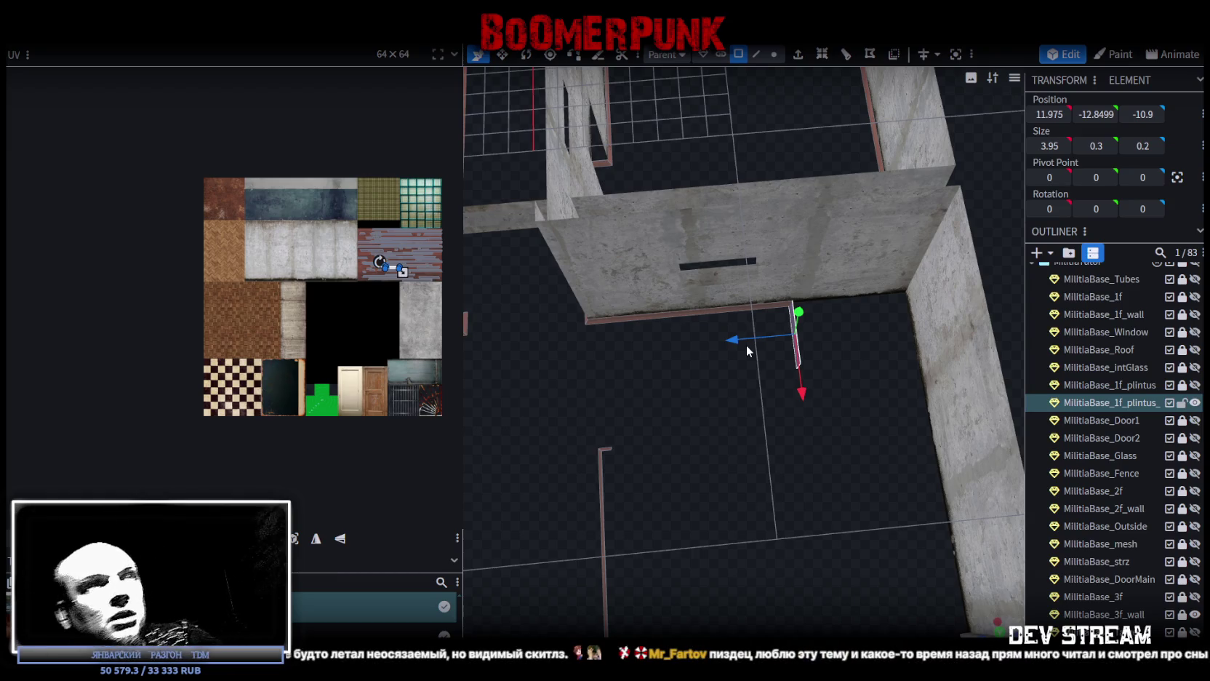
{"action": "scroll", "coordinate": [746, 344], "scroll_direction": "up", "scroll_amount": 5}
{"action": "left_click_drag", "start_coordinate": [726, 386], "coordinate": [695, 369]}
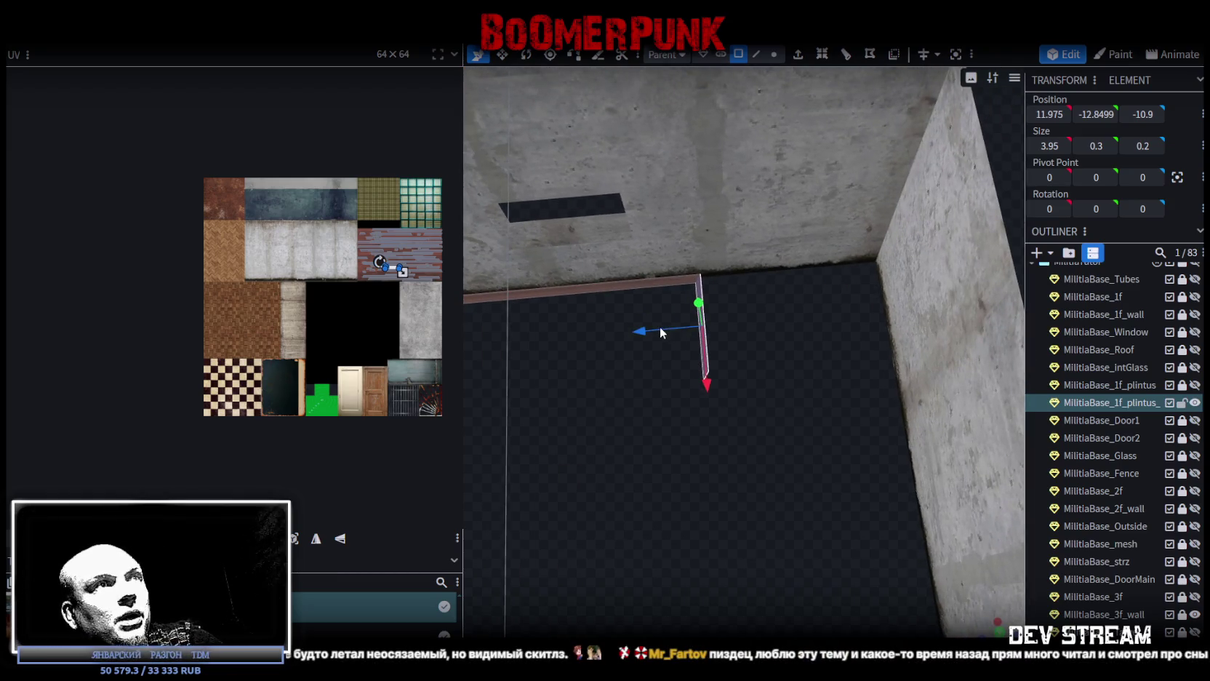
{"action": "mouse_move", "coordinate": [654, 337]}
{"action": "left_mouse_down"}
{"action": "mouse_move", "coordinate": [817, 333]}
{"action": "mouse_move", "coordinate": [821, 318]}
{"action": "left_mouse_up"}
{"action": "mouse_move", "coordinate": [820, 378]}
{"action": "left_mouse_down"}
{"action": "mouse_move", "coordinate": [716, 429]}
{"action": "mouse_move", "coordinate": [836, 413]}
{"action": "mouse_move", "coordinate": [791, 347]}
{"action": "mouse_move", "coordinate": [878, 305]}
{"action": "mouse_move", "coordinate": [893, 276]}
{"action": "mouse_move", "coordinate": [834, 346]}
{"action": "mouse_move", "coordinate": [855, 354]}
{"action": "mouse_move", "coordinate": [780, 400]}
{"action": "mouse_move", "coordinate": [837, 246]}
{"action": "mouse_move", "coordinate": [743, 393]}
{"action": "mouse_move", "coordinate": [707, 405]}
{"action": "mouse_move", "coordinate": [775, 438]}
{"action": "mouse_move", "coordinate": [728, 480]}
{"action": "mouse_move", "coordinate": [788, 134]}
{"action": "mouse_move", "coordinate": [787, 174]}
{"action": "left_mouse_up"}
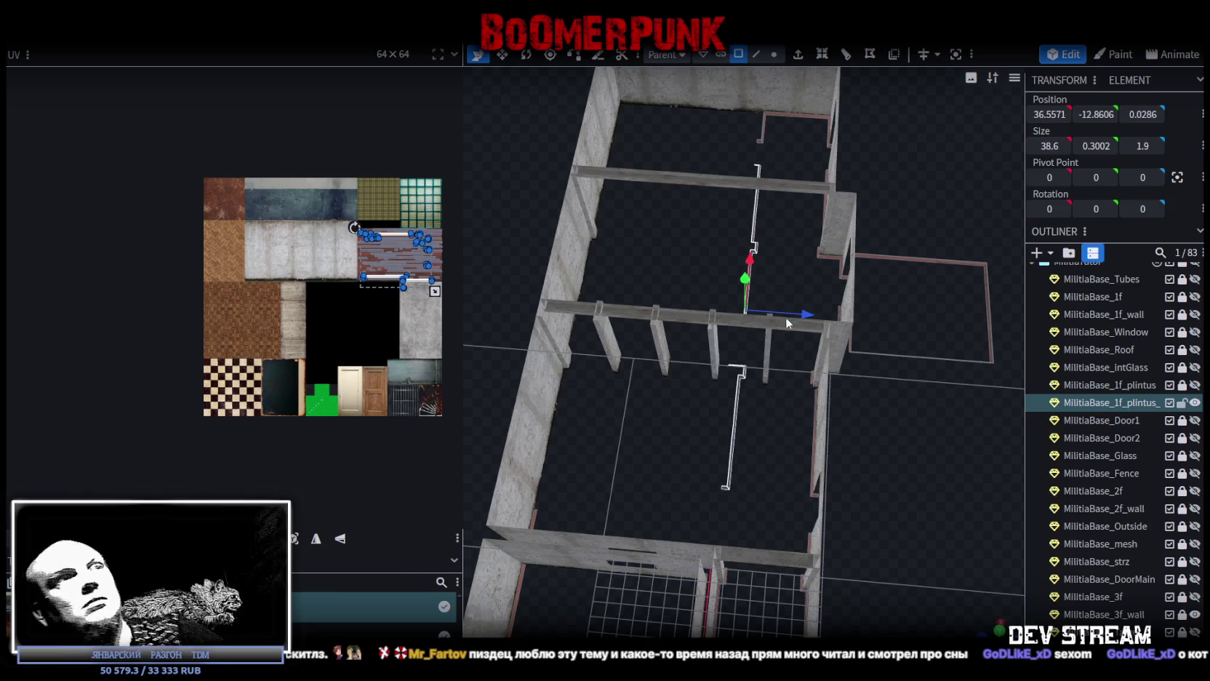
Step: Shift the skirting parts along Z and try stretching the corner piece, undoing the stretch
{"action": "left_click_drag", "start_coordinate": [806, 319], "coordinate": [637, 306]}
{"action": "mouse_move", "coordinate": [677, 397]}
{"action": "left_mouse_down"}
{"action": "mouse_move", "coordinate": [619, 453]}
{"action": "mouse_move", "coordinate": [827, 355]}
{"action": "mouse_move", "coordinate": [728, 355]}
{"action": "mouse_move", "coordinate": [827, 366]}
{"action": "mouse_move", "coordinate": [777, 405]}
{"action": "mouse_move", "coordinate": [681, 406]}
{"action": "mouse_move", "coordinate": [676, 371]}
{"action": "mouse_move", "coordinate": [673, 396]}
{"action": "mouse_move", "coordinate": [697, 394]}
{"action": "mouse_move", "coordinate": [669, 358]}
{"action": "left_mouse_up"}
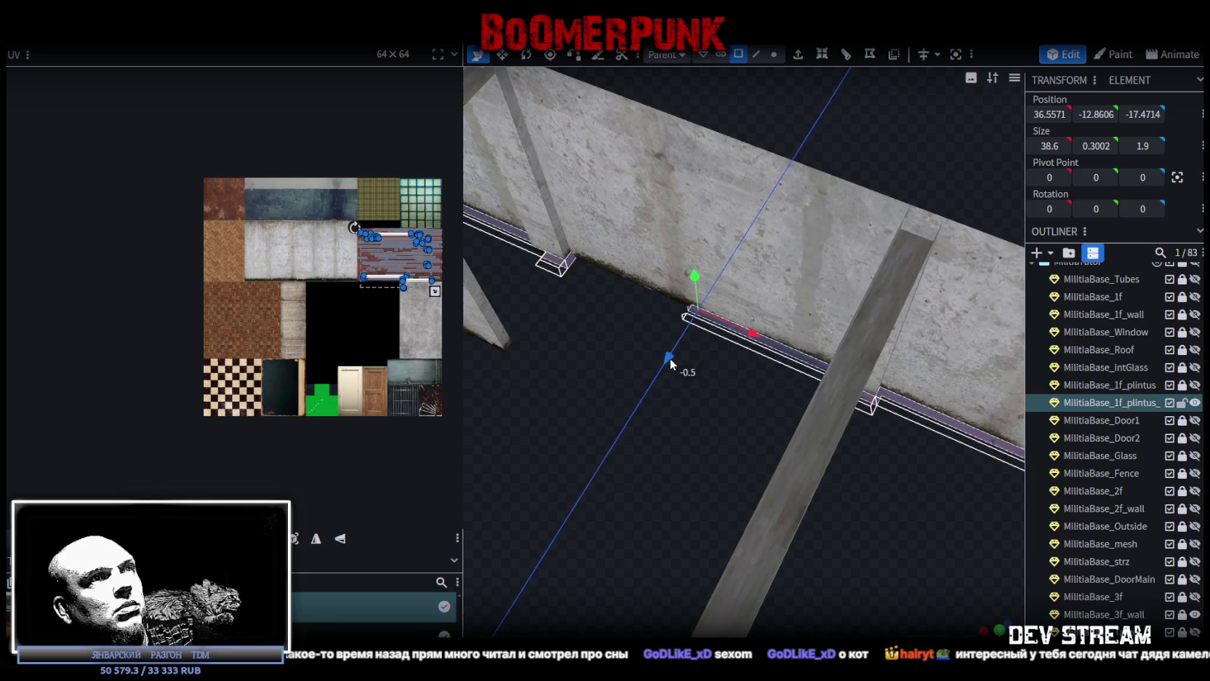
{"action": "mouse_move", "coordinate": [800, 441]}
{"action": "left_mouse_down"}
{"action": "mouse_move", "coordinate": [735, 430]}
{"action": "mouse_move", "coordinate": [798, 436]}
{"action": "mouse_move", "coordinate": [810, 328]}
{"action": "mouse_move", "coordinate": [755, 327]}
{"action": "mouse_move", "coordinate": [788, 329]}
{"action": "left_mouse_up"}
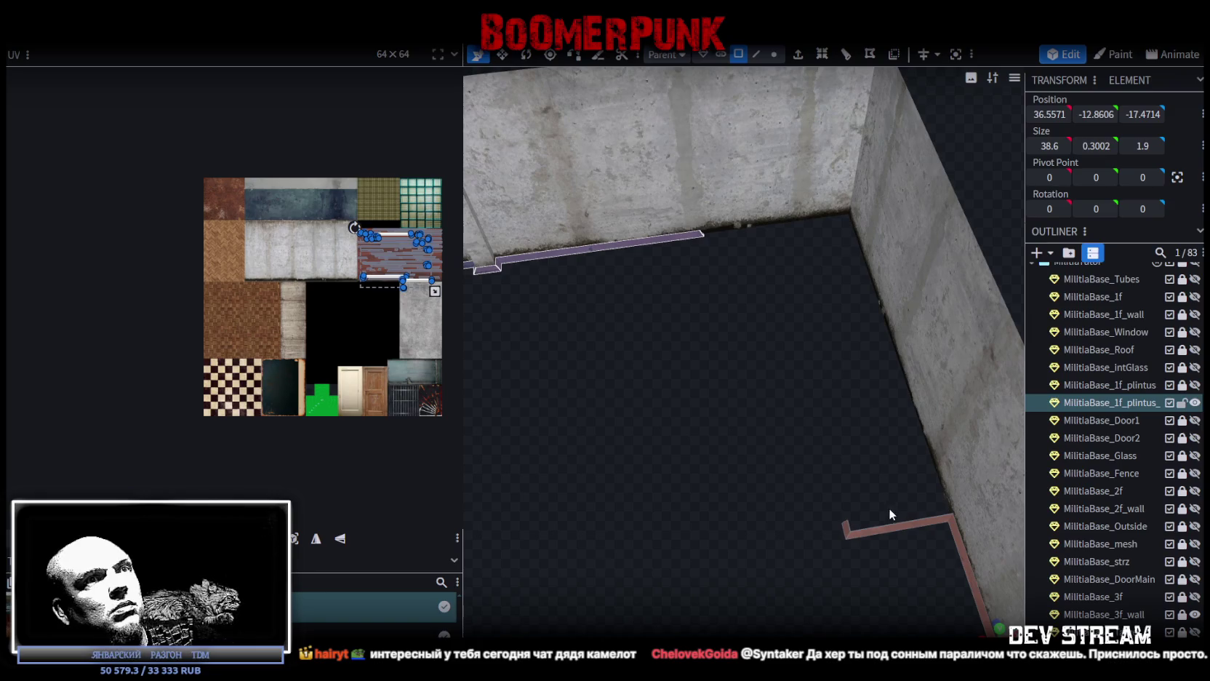
{"action": "left_click", "coordinate": [843, 526]}
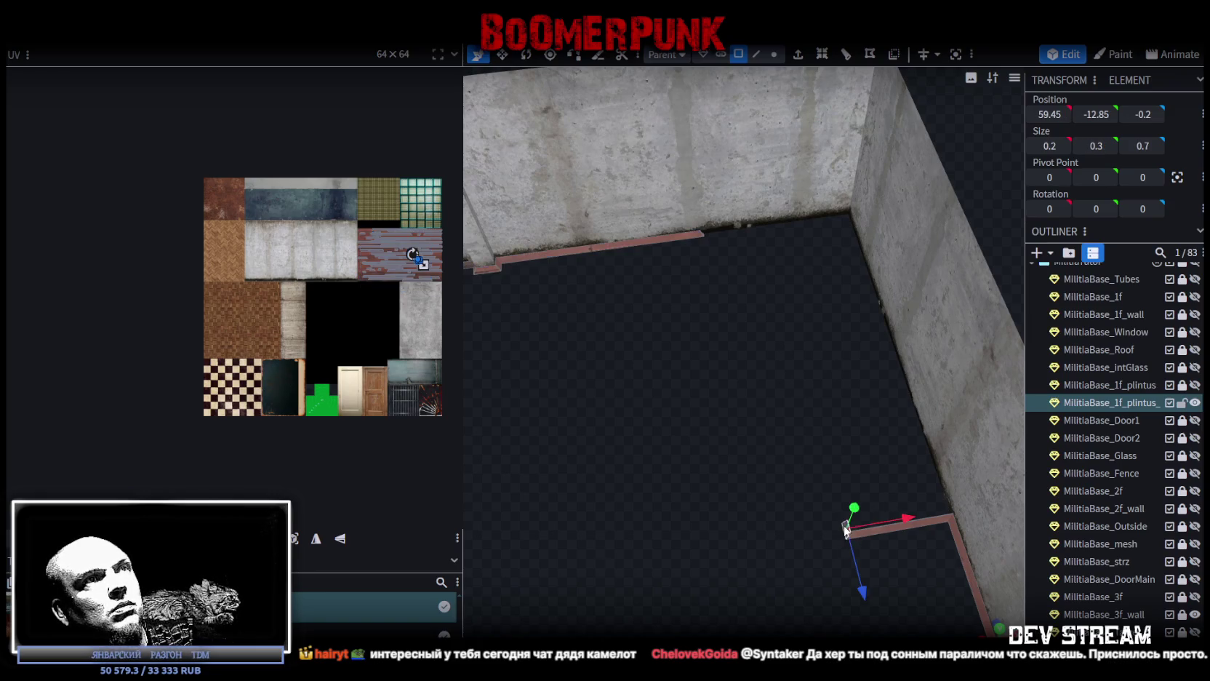
{"action": "left_click_drag", "start_coordinate": [886, 531], "coordinate": [895, 536]}
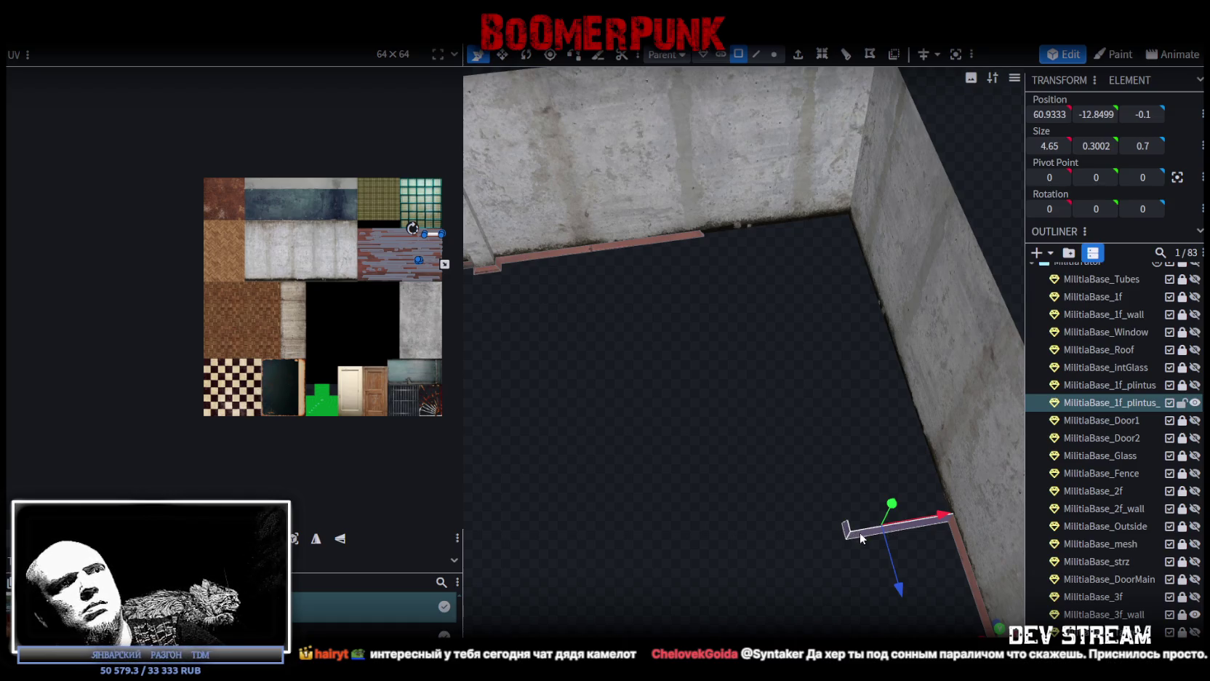
{"action": "key", "text": "ctrl+z"}
Step: Move the lower-right baseboard piece up into the far wall corner
{"action": "left_click_drag", "start_coordinate": [787, 293], "coordinate": [627, 304]}
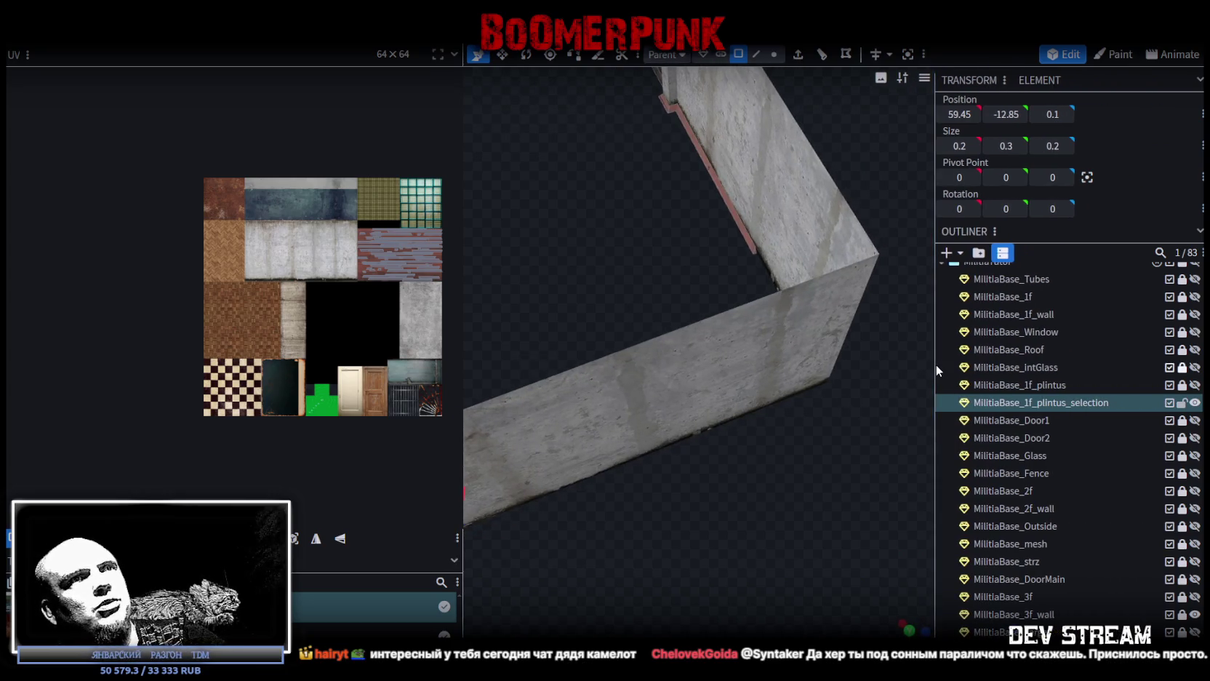
{"action": "left_click", "coordinate": [936, 363]}
{"action": "left_click_drag", "start_coordinate": [935, 364], "coordinate": [1001, 366]}
{"action": "mouse_move", "coordinate": [886, 420]}
{"action": "left_mouse_down"}
{"action": "mouse_move", "coordinate": [865, 378]}
{"action": "mouse_move", "coordinate": [834, 375]}
{"action": "mouse_move", "coordinate": [788, 268]}
{"action": "mouse_move", "coordinate": [866, 505]}
{"action": "mouse_move", "coordinate": [875, 419]}
{"action": "mouse_move", "coordinate": [785, 498]}
{"action": "left_mouse_up"}
{"action": "left_click", "coordinate": [785, 267]}
{"action": "left_click", "coordinate": [789, 268]}
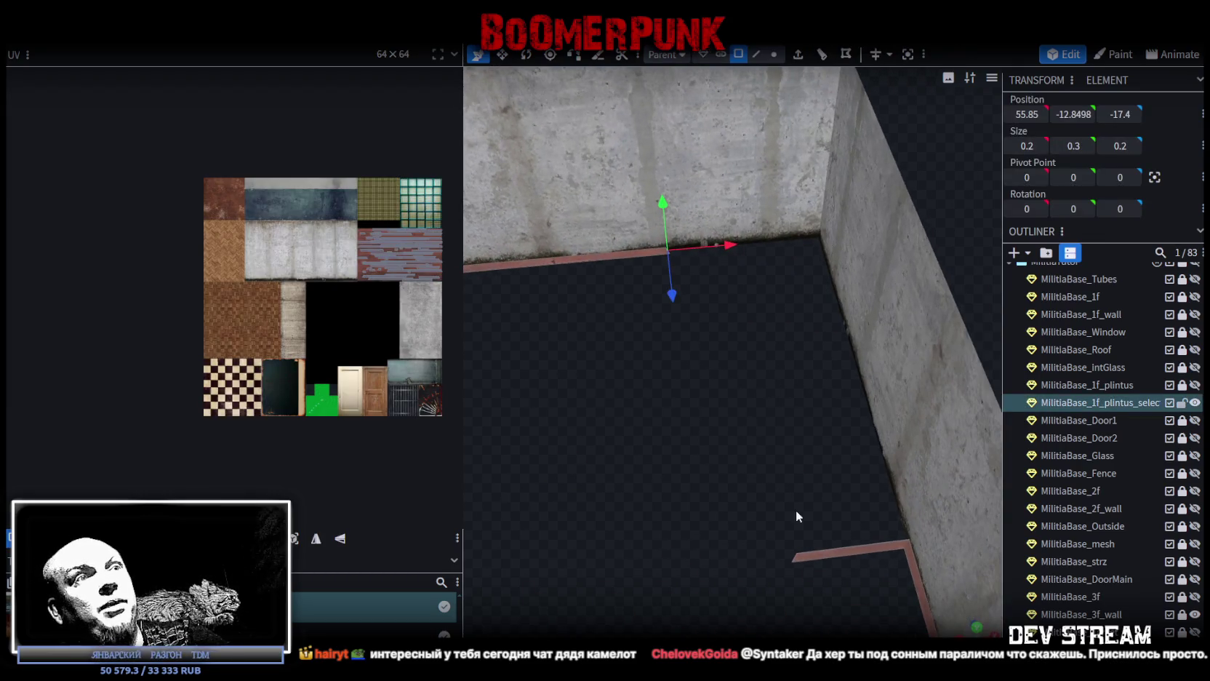
{"action": "left_click", "coordinate": [833, 554]}
{"action": "mouse_move", "coordinate": [873, 596]}
{"action": "left_mouse_down"}
{"action": "mouse_move", "coordinate": [800, 281]}
{"action": "mouse_move", "coordinate": [788, 279]}
{"action": "left_mouse_up"}
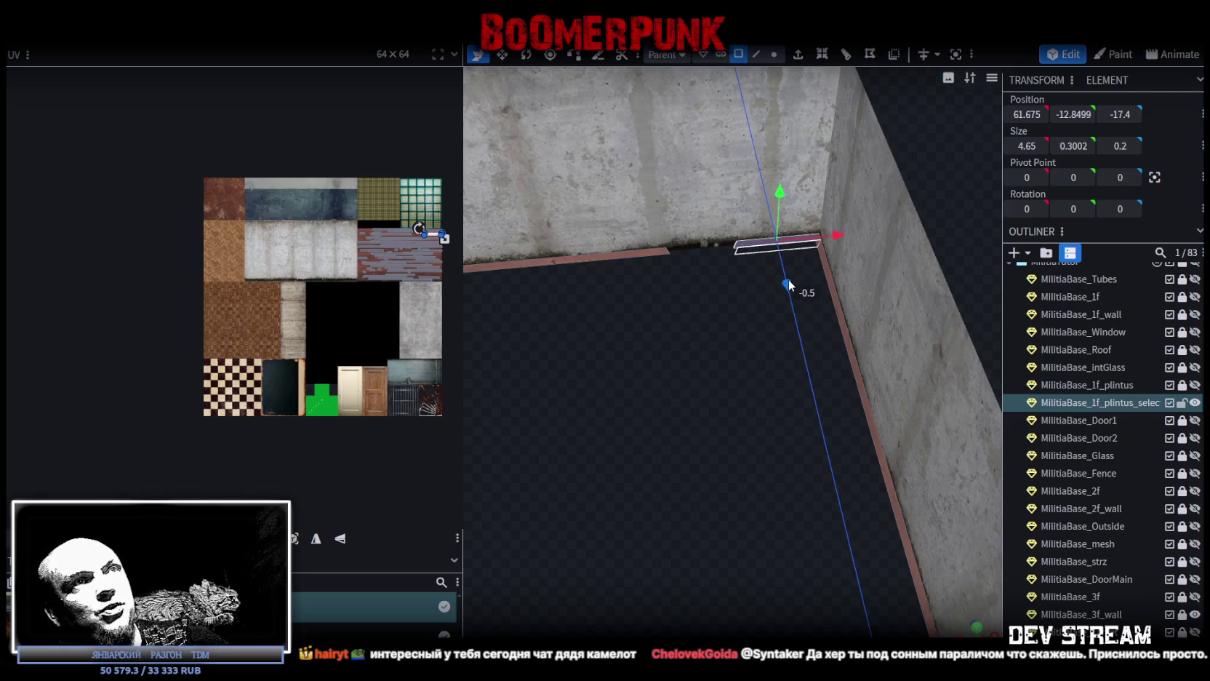
Step: In vertex mode, merge the baseboard's corner vertex with its end vertex
{"action": "scroll", "coordinate": [741, 433], "scroll_direction": "down", "scroll_amount": 2}
{"action": "scroll", "coordinate": [741, 419], "scroll_direction": "up", "scroll_amount": 3}
{"action": "scroll", "coordinate": [741, 418], "scroll_direction": "up", "scroll_amount": 2}
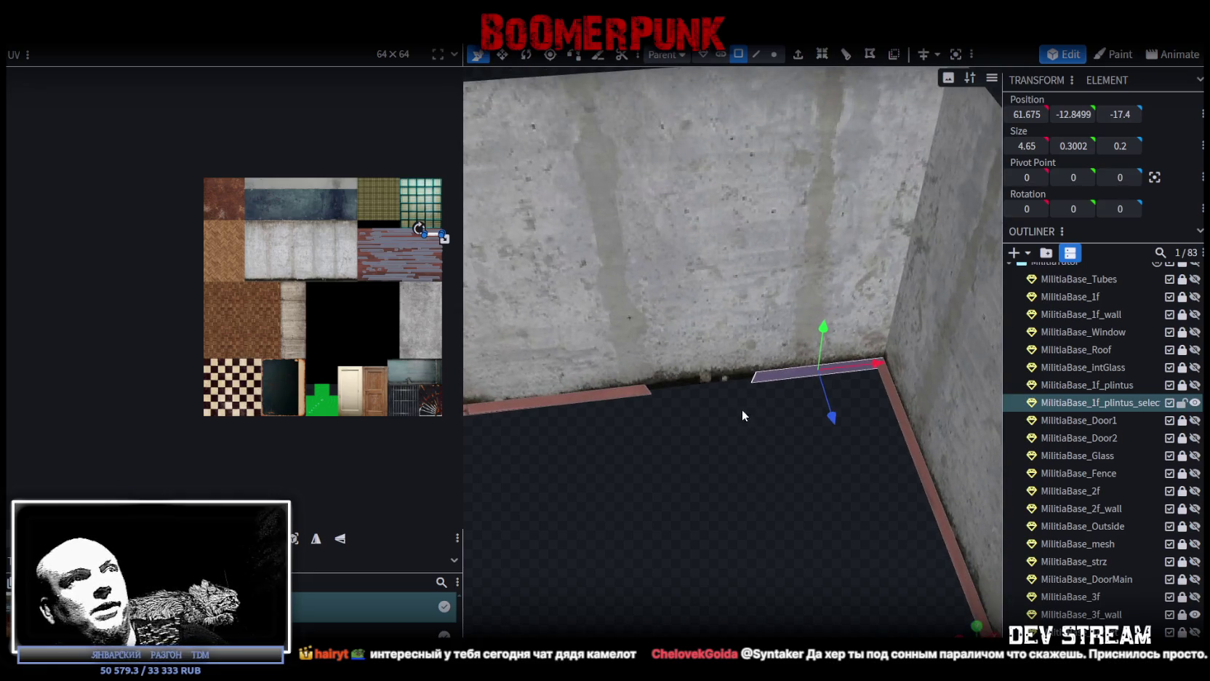
{"action": "left_click", "coordinate": [773, 53]}
{"action": "scroll", "coordinate": [844, 306], "scroll_direction": "up", "scroll_amount": 2}
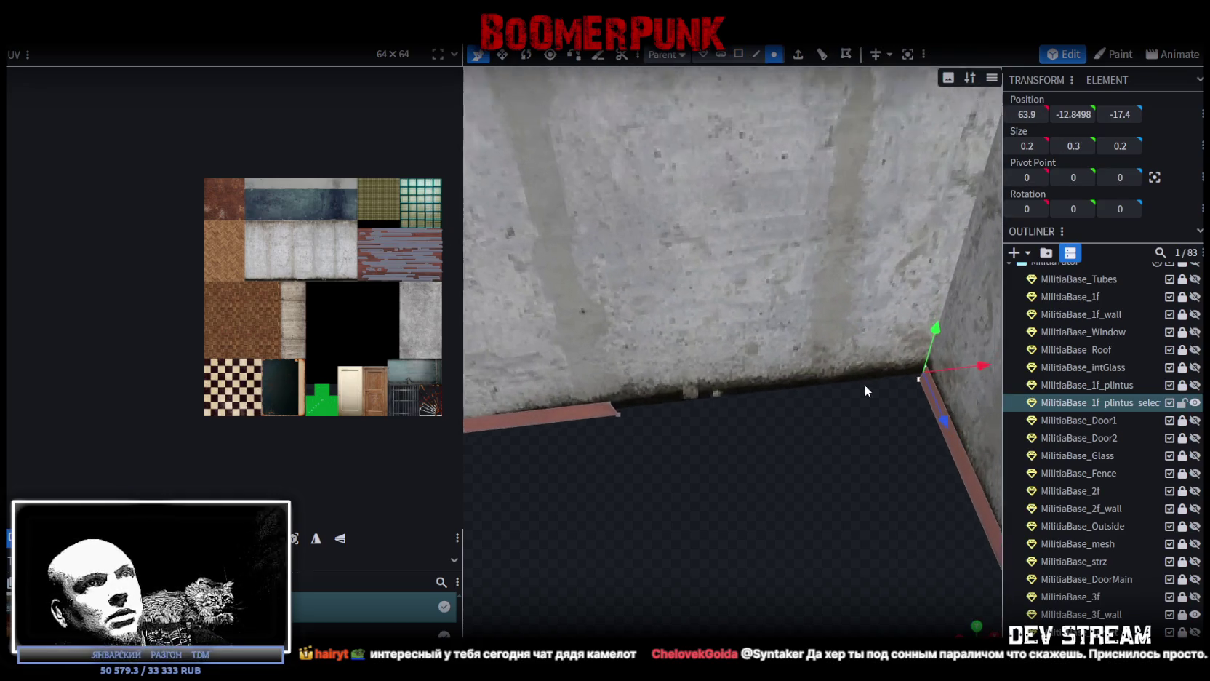
{"action": "left_click", "coordinate": [919, 392]}
{"action": "left_click", "coordinate": [917, 393]}
{"action": "left_click", "coordinate": [618, 427], "text": "shift"}
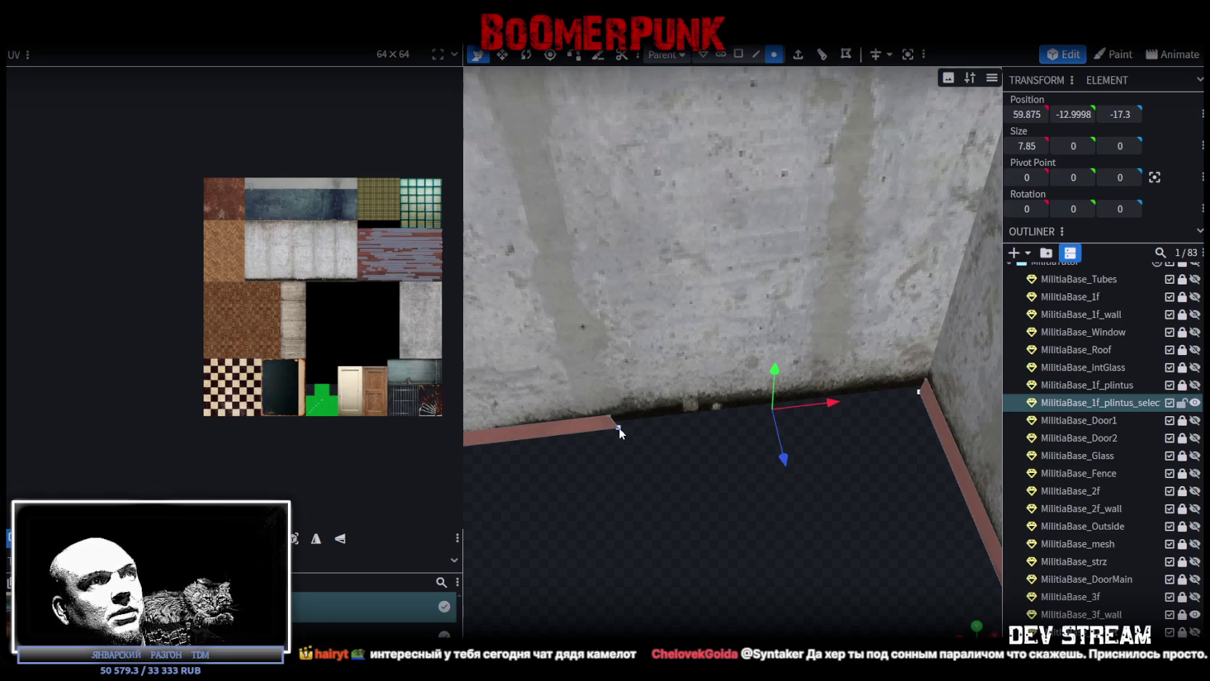
{"action": "right_click", "coordinate": [619, 427]}
{"action": "mouse_move", "coordinate": [669, 117]}
{"action": "left_click", "coordinate": [797, 117]}
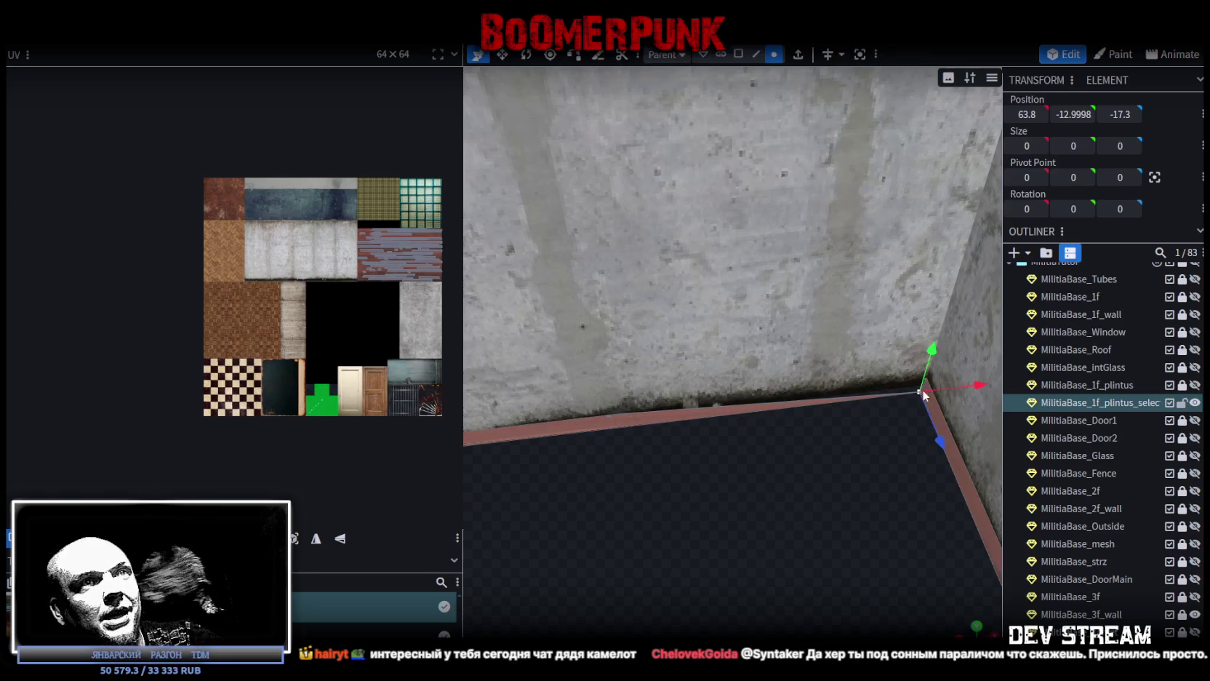
Step: Merge the other baseboard end vertex into the corner
{"action": "left_click", "coordinate": [609, 414], "text": "shift"}
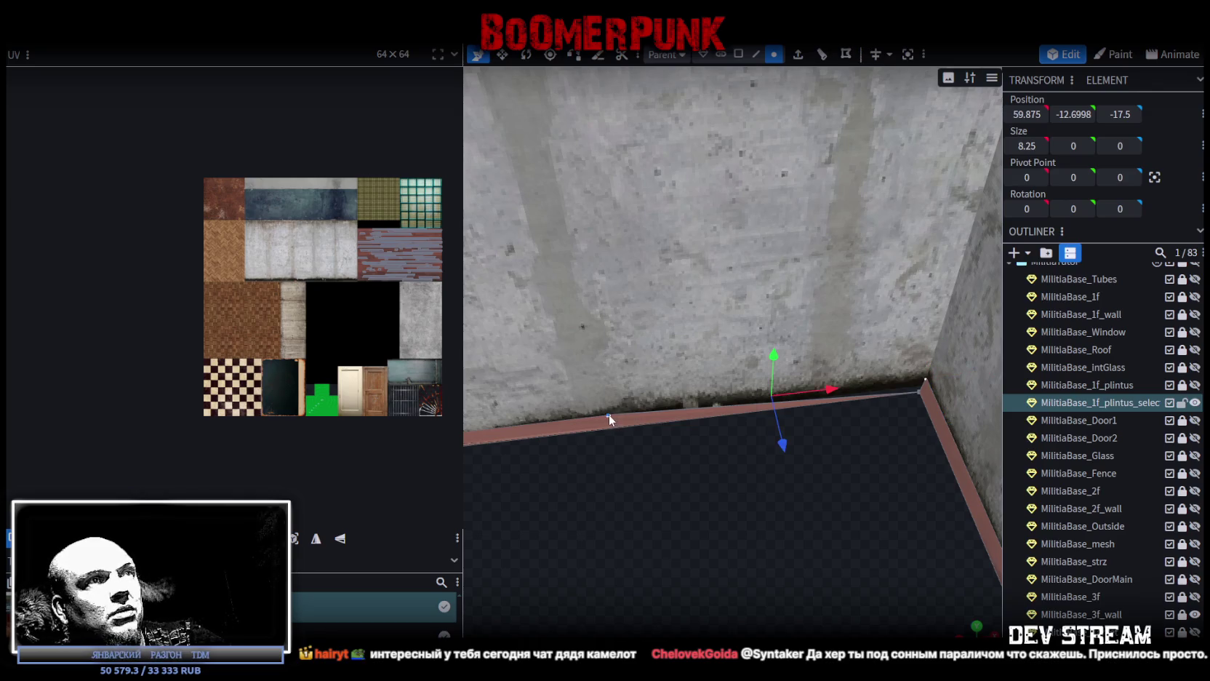
{"action": "right_click", "coordinate": [609, 414]}
{"action": "mouse_move", "coordinate": [742, 352]}
{"action": "left_click", "coordinate": [797, 354]}
{"action": "mouse_move", "coordinate": [850, 504]}
{"action": "left_mouse_down"}
{"action": "mouse_move", "coordinate": [733, 477]}
{"action": "mouse_move", "coordinate": [758, 450]}
{"action": "mouse_move", "coordinate": [706, 477]}
{"action": "mouse_move", "coordinate": [725, 454]}
{"action": "mouse_move", "coordinate": [640, 446]}
{"action": "mouse_move", "coordinate": [829, 524]}
{"action": "mouse_move", "coordinate": [690, 515]}
{"action": "mouse_move", "coordinate": [713, 418]}
{"action": "mouse_move", "coordinate": [770, 424]}
{"action": "mouse_move", "coordinate": [775, 411]}
{"action": "left_mouse_up"}
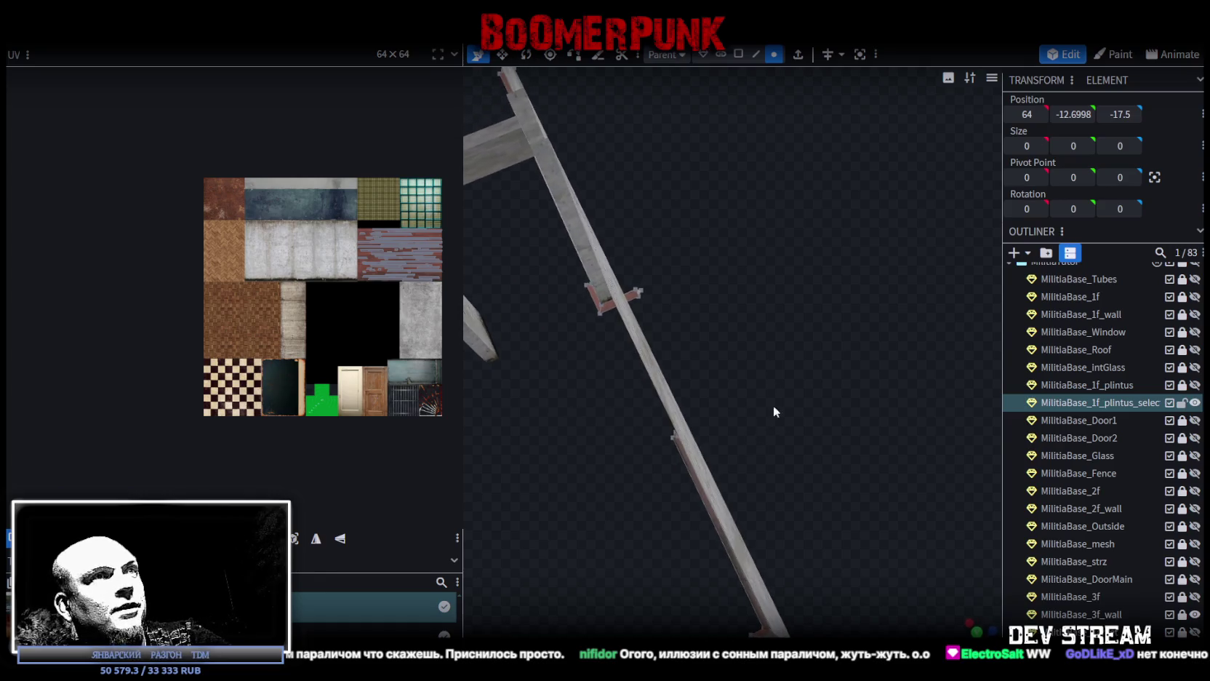
Step: Move the pink baseboard's end vertex along Z to about -17.3, against the wall pillar
{"action": "mouse_move", "coordinate": [742, 218]}
{"action": "left_mouse_down"}
{"action": "mouse_move", "coordinate": [746, 317]}
{"action": "mouse_move", "coordinate": [692, 327]}
{"action": "mouse_move", "coordinate": [730, 123]}
{"action": "left_mouse_up"}
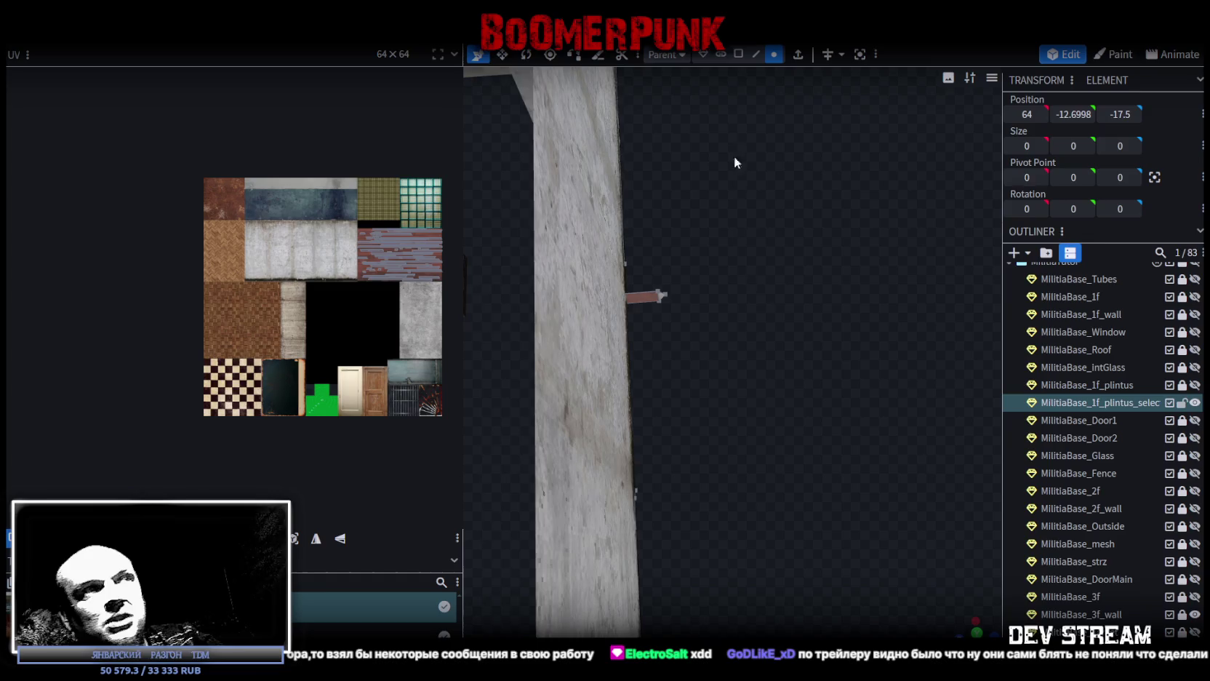
{"action": "mouse_move", "coordinate": [734, 156]}
{"action": "left_mouse_down"}
{"action": "mouse_move", "coordinate": [778, 330]}
{"action": "mouse_move", "coordinate": [841, 362]}
{"action": "mouse_move", "coordinate": [828, 367]}
{"action": "left_mouse_up"}
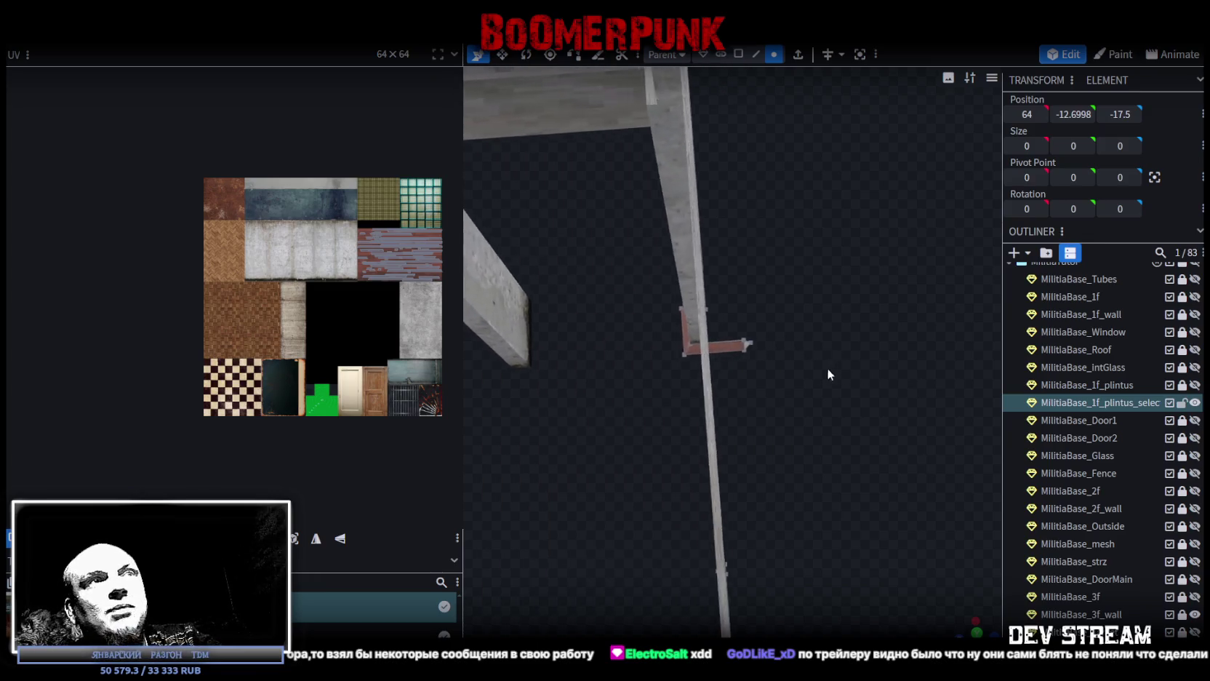
{"action": "left_click", "coordinate": [738, 55]}
{"action": "left_click_drag", "start_coordinate": [745, 291], "coordinate": [751, 350]}
{"action": "left_click", "coordinate": [737, 335]}
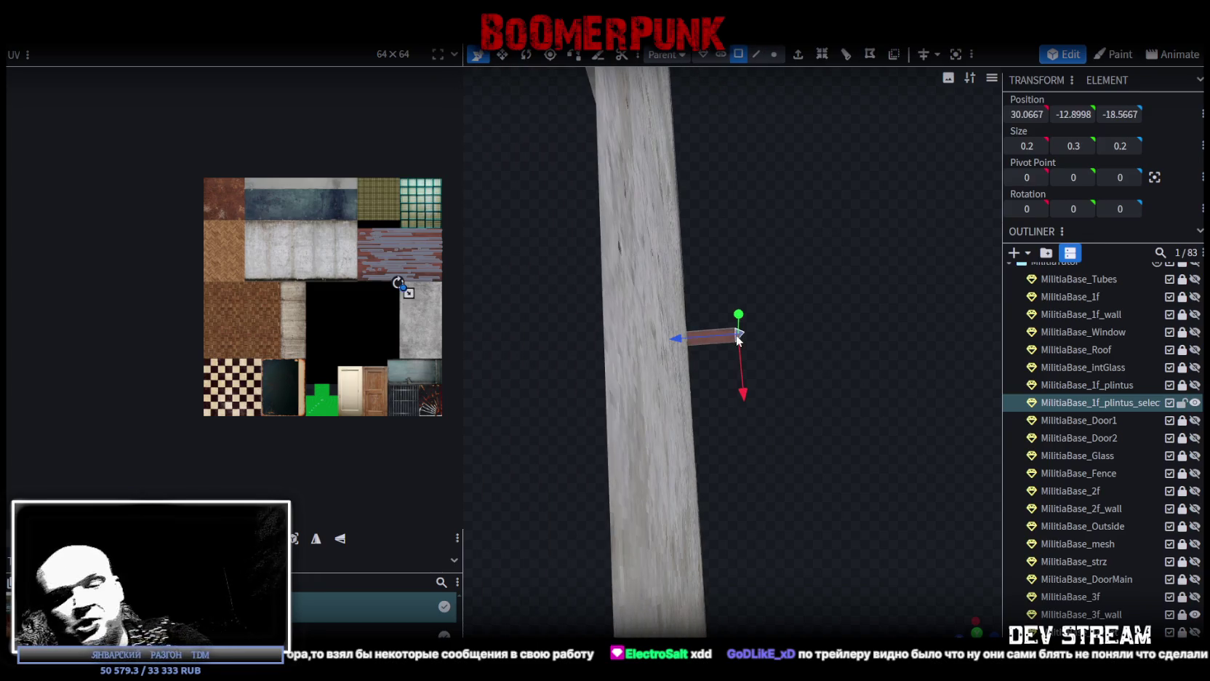
{"action": "left_click", "coordinate": [775, 60]}
{"action": "mouse_move", "coordinate": [794, 374]}
{"action": "left_mouse_down"}
{"action": "mouse_move", "coordinate": [818, 397]}
{"action": "mouse_move", "coordinate": [785, 378]}
{"action": "left_mouse_up"}
{"action": "mouse_move", "coordinate": [679, 318]}
{"action": "left_mouse_down"}
{"action": "mouse_move", "coordinate": [669, 340]}
{"action": "mouse_move", "coordinate": [602, 345]}
{"action": "left_mouse_up"}
{"action": "scroll", "coordinate": [666, 346], "scroll_direction": "up", "scroll_amount": 2}
{"action": "scroll", "coordinate": [623, 516], "scroll_direction": "down", "scroll_amount": 3}
{"action": "mouse_move", "coordinate": [623, 517]}
{"action": "left_mouse_down"}
{"action": "mouse_move", "coordinate": [737, 523]}
{"action": "mouse_move", "coordinate": [698, 525]}
{"action": "left_mouse_up"}
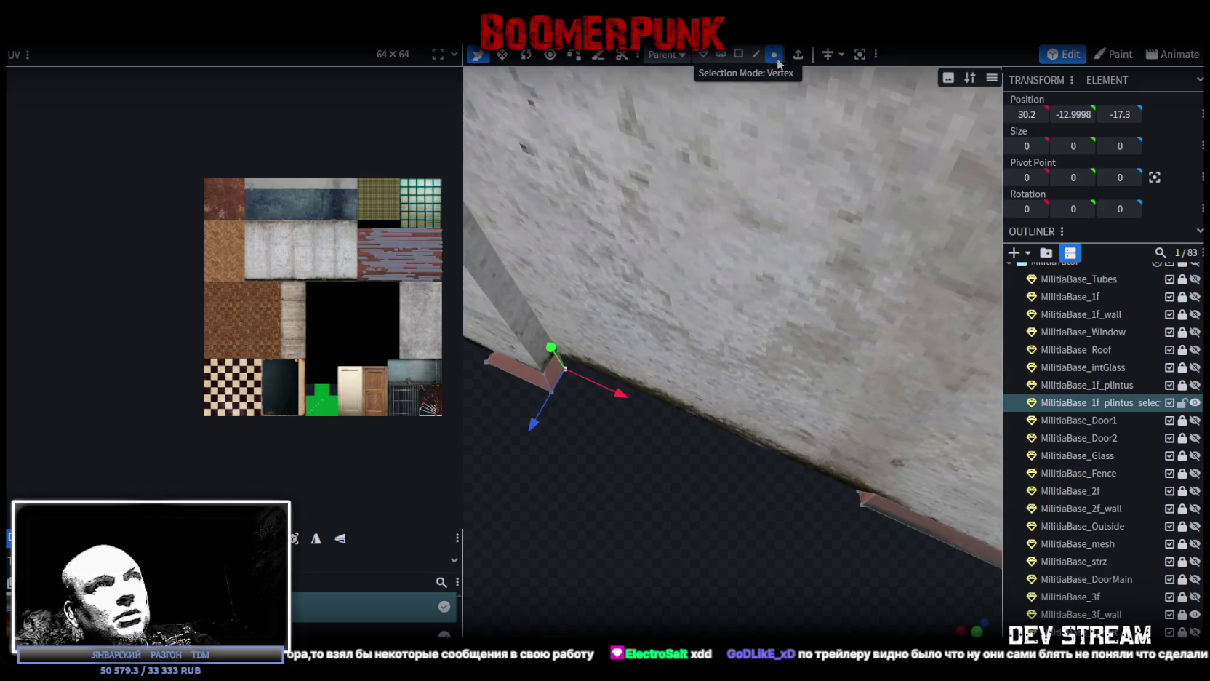
Step: Merge two baseboard vertices near the corner into one
{"action": "left_click", "coordinate": [859, 501], "text": "shift"}
{"action": "left_click", "coordinate": [860, 503], "text": "shift"}
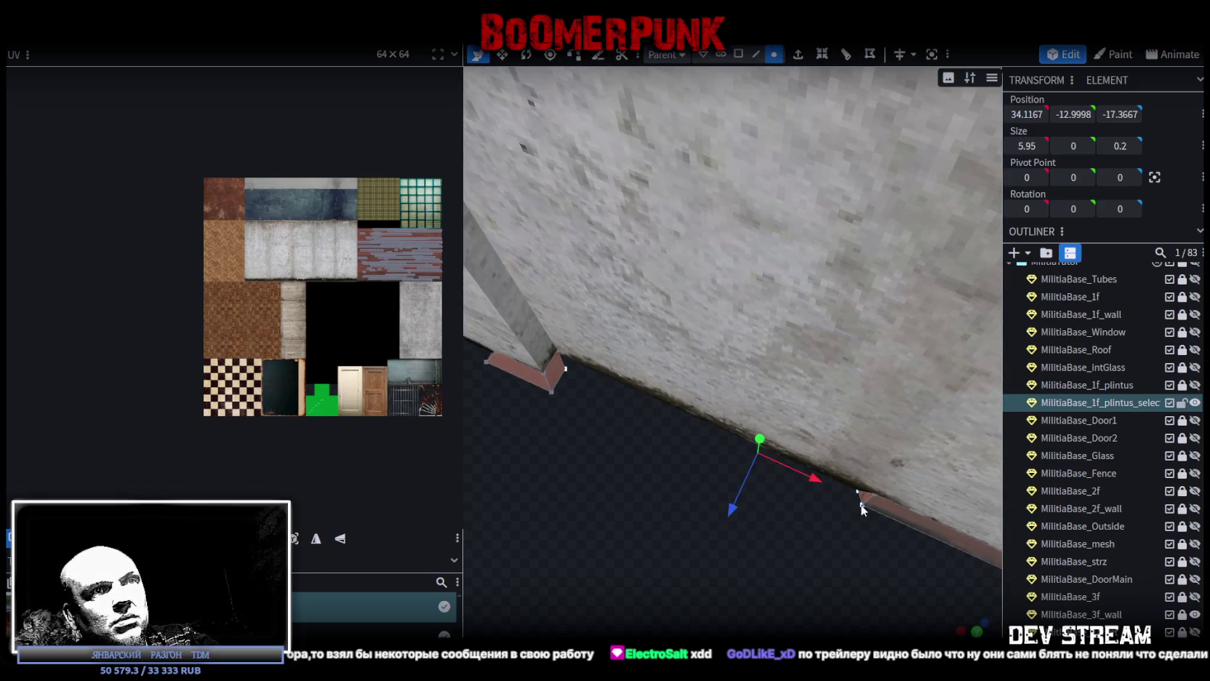
{"action": "right_click", "coordinate": [860, 503]}
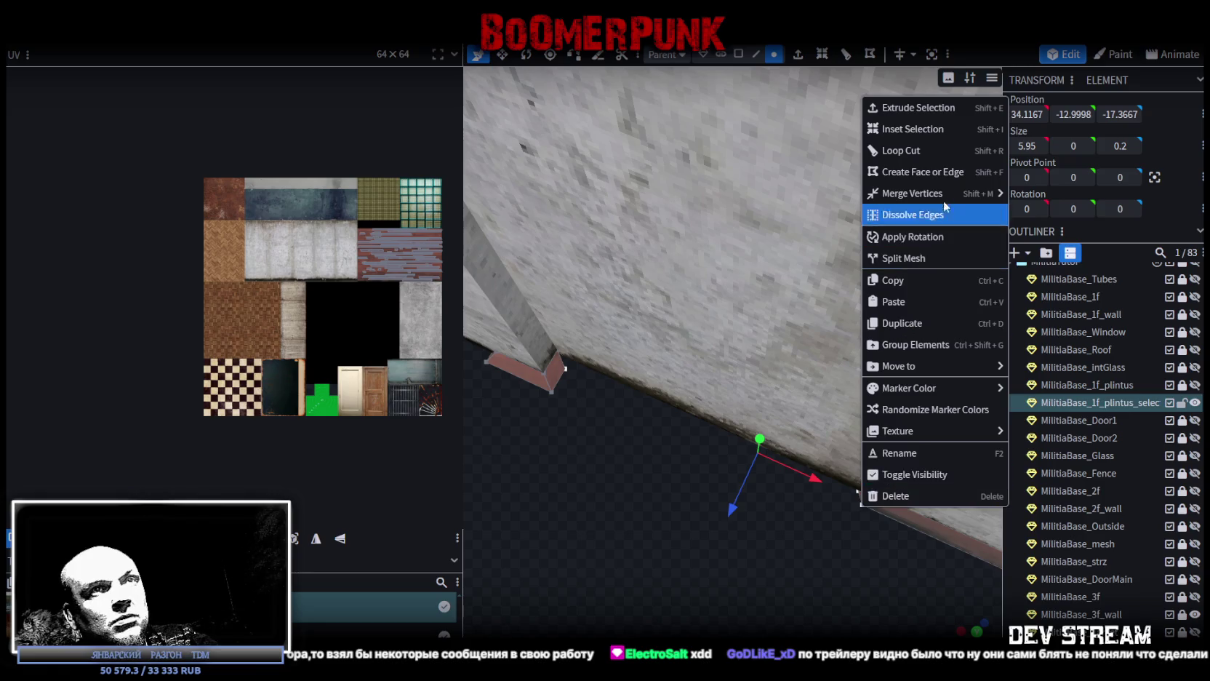
{"action": "mouse_move", "coordinate": [946, 193]}
{"action": "left_click", "coordinate": [1032, 195]}
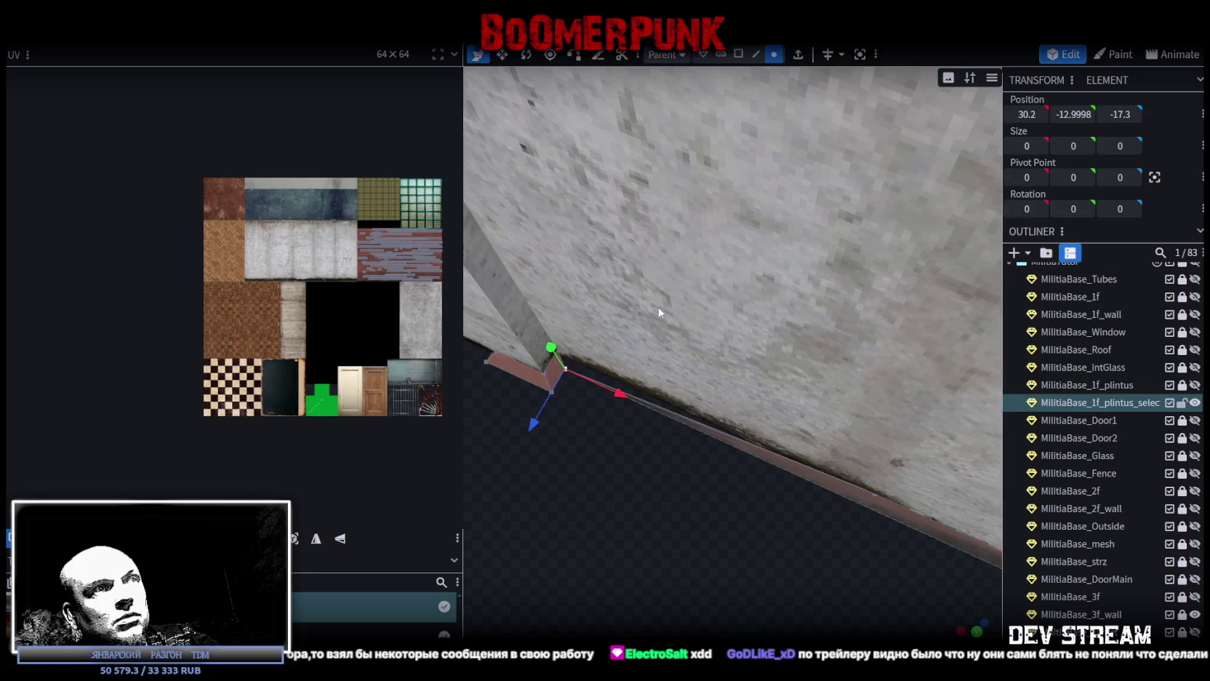
Step: Merge the baseboard's corner vertex with its far-end vertex
{"action": "left_click", "coordinate": [873, 491]}
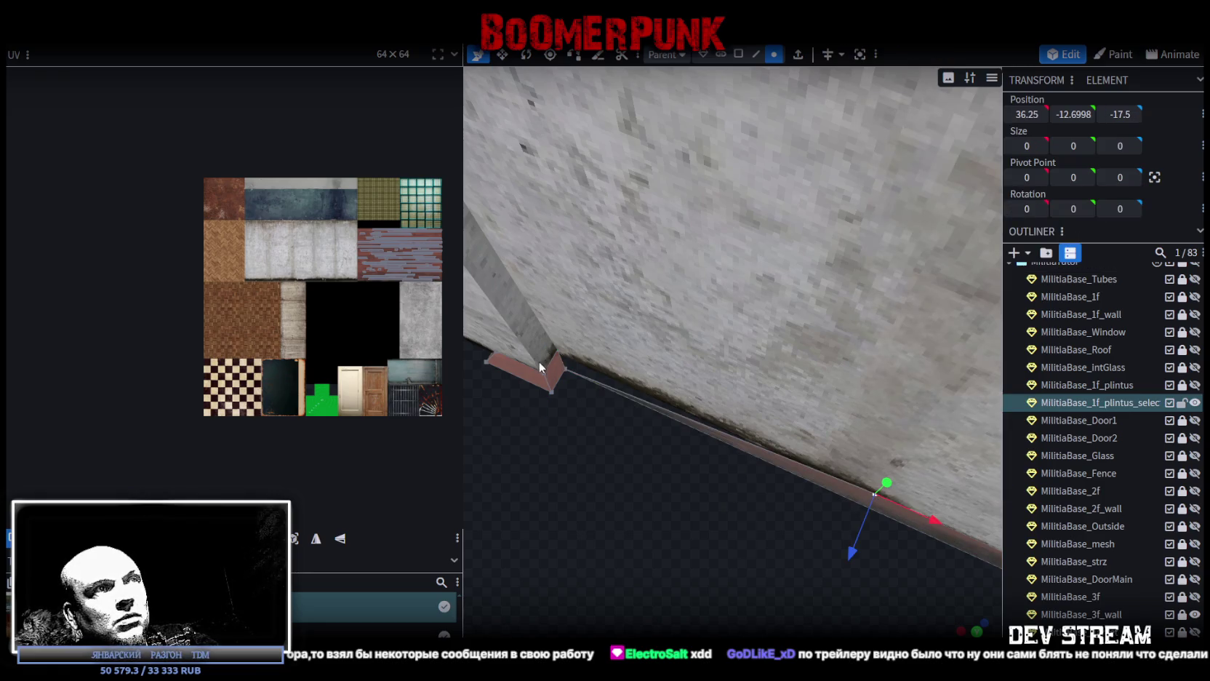
{"action": "left_click", "coordinate": [556, 352]}
{"action": "left_click", "coordinate": [873, 491], "text": "shift"}
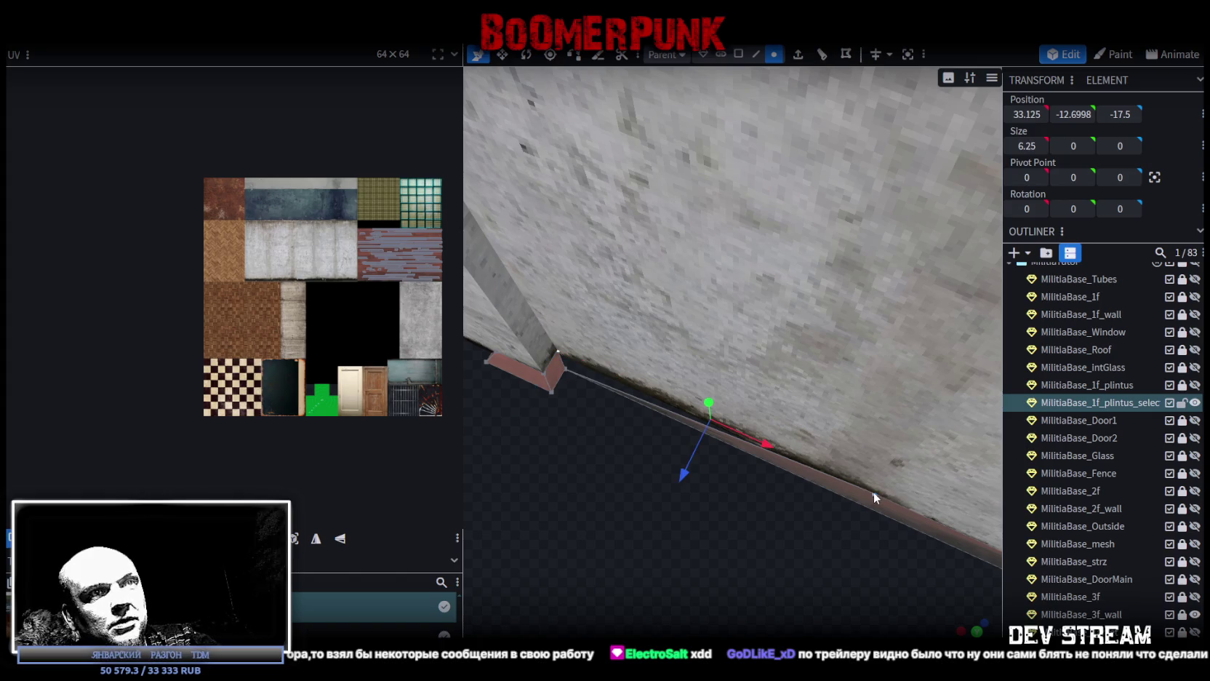
{"action": "right_click", "coordinate": [873, 492]}
{"action": "mouse_move", "coordinate": [886, 187]}
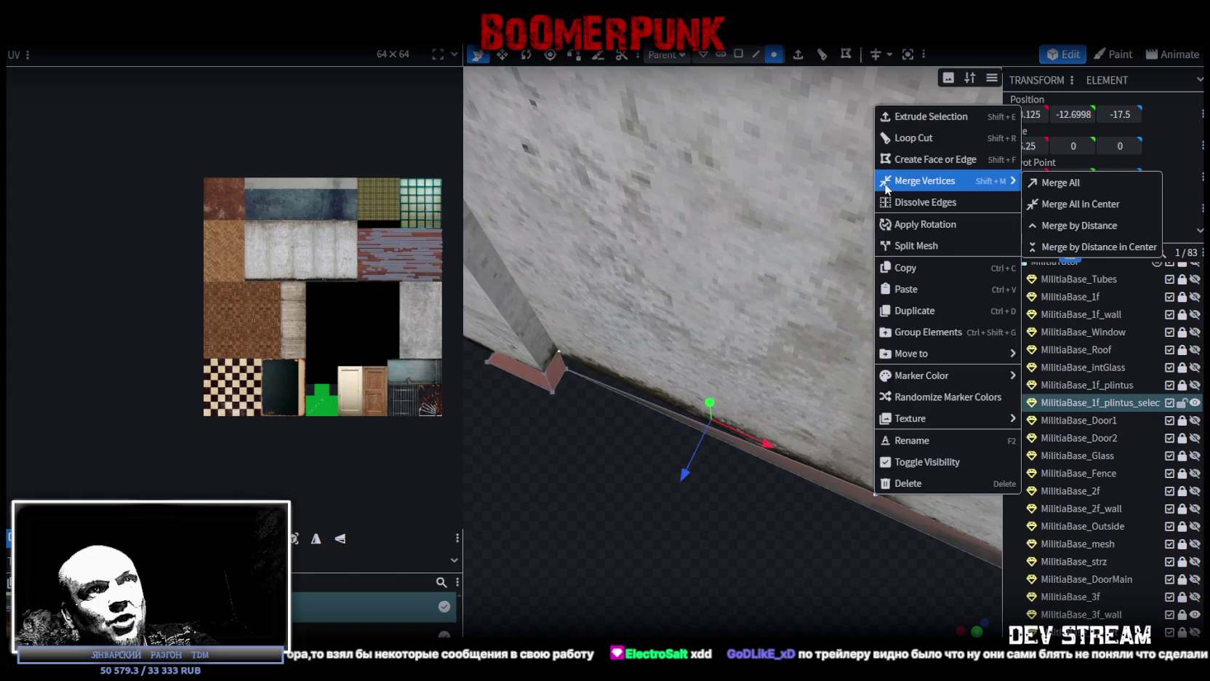
{"action": "left_click", "coordinate": [1047, 183]}
Step: Select the corner and end vertices of the baseboard at another wall corner
{"action": "scroll", "coordinate": [839, 394], "scroll_direction": "down", "scroll_amount": 5}
{"action": "mouse_move", "coordinate": [839, 395]}
{"action": "left_mouse_down"}
{"action": "mouse_move", "coordinate": [820, 388]}
{"action": "mouse_move", "coordinate": [778, 305]}
{"action": "mouse_move", "coordinate": [838, 487]}
{"action": "mouse_move", "coordinate": [741, 377]}
{"action": "mouse_move", "coordinate": [769, 429]}
{"action": "mouse_move", "coordinate": [696, 417]}
{"action": "mouse_move", "coordinate": [611, 436]}
{"action": "mouse_move", "coordinate": [677, 449]}
{"action": "mouse_move", "coordinate": [645, 433]}
{"action": "left_mouse_up"}
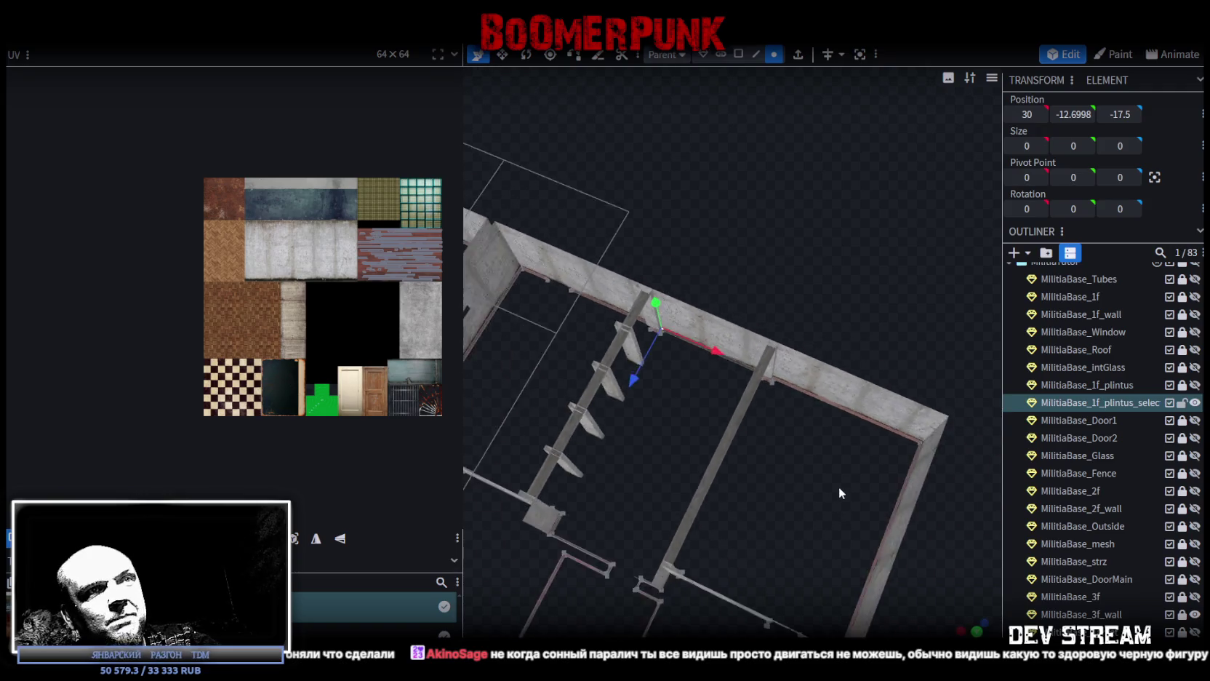
{"action": "scroll", "coordinate": [646, 432], "scroll_direction": "up", "scroll_amount": 5}
{"action": "mouse_move", "coordinate": [719, 475]}
{"action": "left_mouse_down"}
{"action": "mouse_move", "coordinate": [630, 455]}
{"action": "mouse_move", "coordinate": [622, 334]}
{"action": "left_mouse_up"}
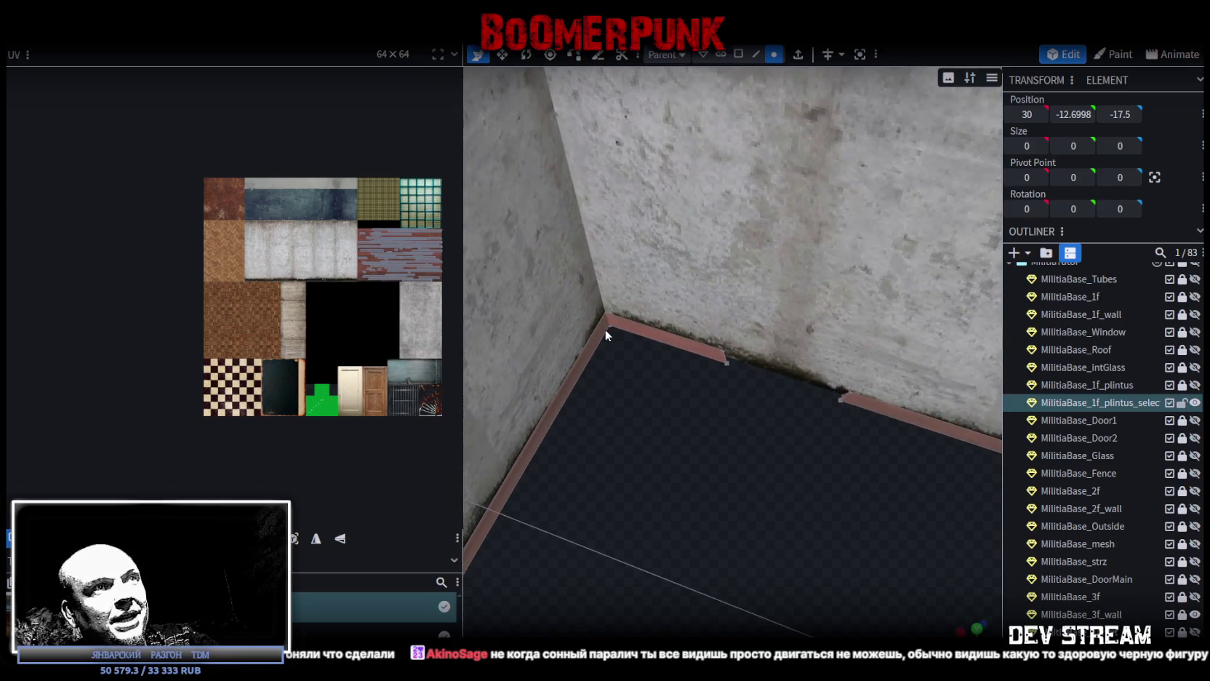
{"action": "left_click", "coordinate": [607, 326]}
{"action": "scroll", "coordinate": [669, 342], "scroll_direction": "up", "scroll_amount": 3}
{"action": "left_click", "coordinate": [721, 347]}
{"action": "left_click", "coordinate": [571, 298]}
{"action": "left_click", "coordinate": [721, 345], "text": "shift"}
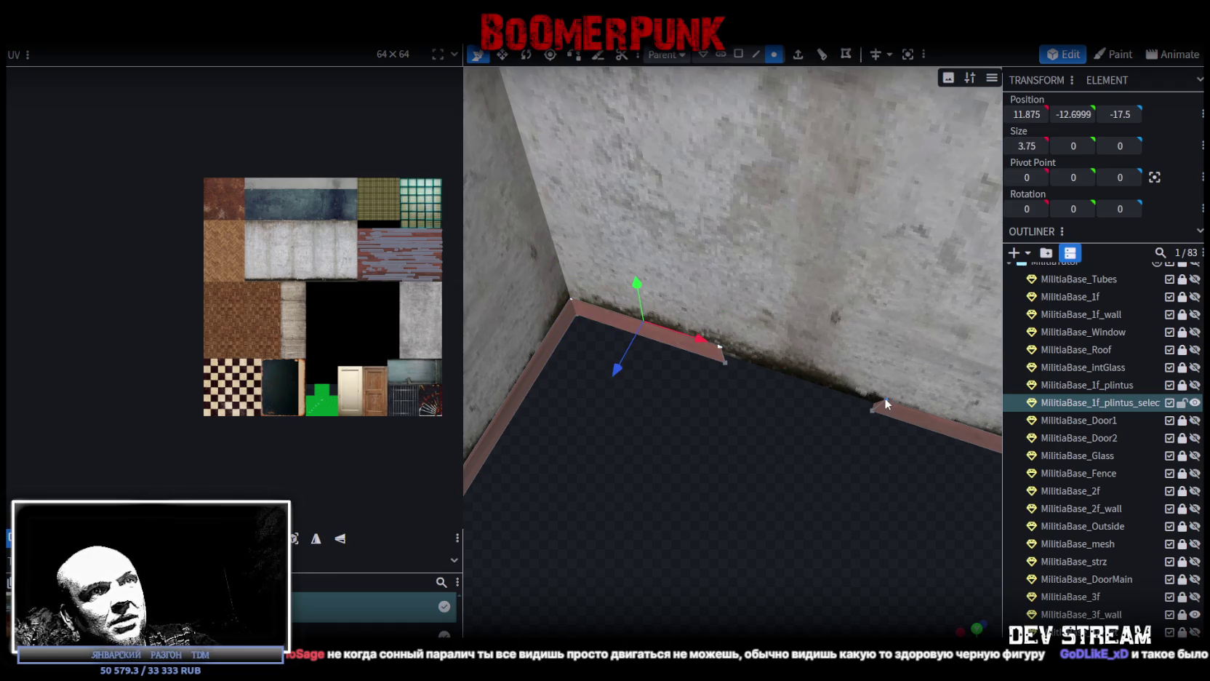
Step: Add the remaining baseboard vertices and merge them all into one point
{"action": "mouse_move", "coordinate": [874, 397]}
{"action": "left_mouse_down"}
{"action": "mouse_move", "coordinate": [761, 512]}
{"action": "mouse_move", "coordinate": [716, 523]}
{"action": "mouse_move", "coordinate": [685, 508]}
{"action": "left_mouse_up"}
{"action": "left_click", "coordinate": [685, 510], "text": "shift"}
{"action": "left_click", "coordinate": [689, 518], "text": "shift"}
{"action": "left_click", "coordinate": [668, 536], "text": "shift"}
{"action": "mouse_move", "coordinate": [668, 536]}
{"action": "left_mouse_down"}
{"action": "mouse_move", "coordinate": [825, 484]}
{"action": "mouse_move", "coordinate": [909, 434]}
{"action": "left_mouse_up"}
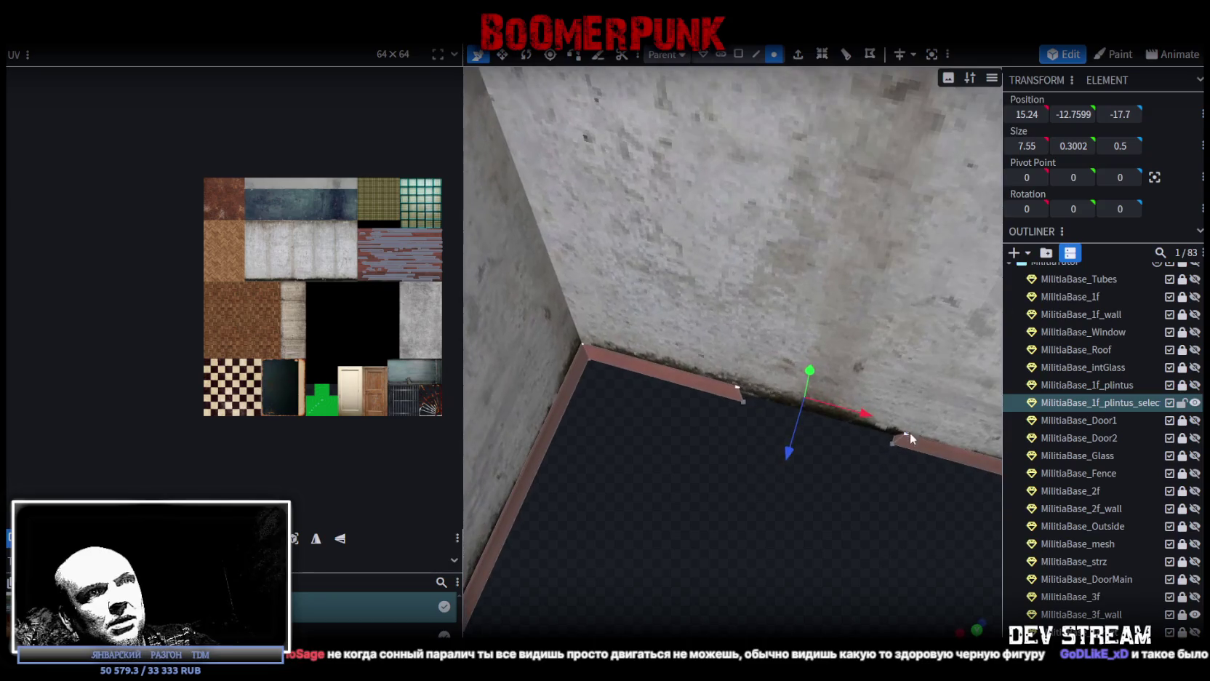
{"action": "right_click", "coordinate": [905, 433]}
{"action": "mouse_move", "coordinate": [987, 350]}
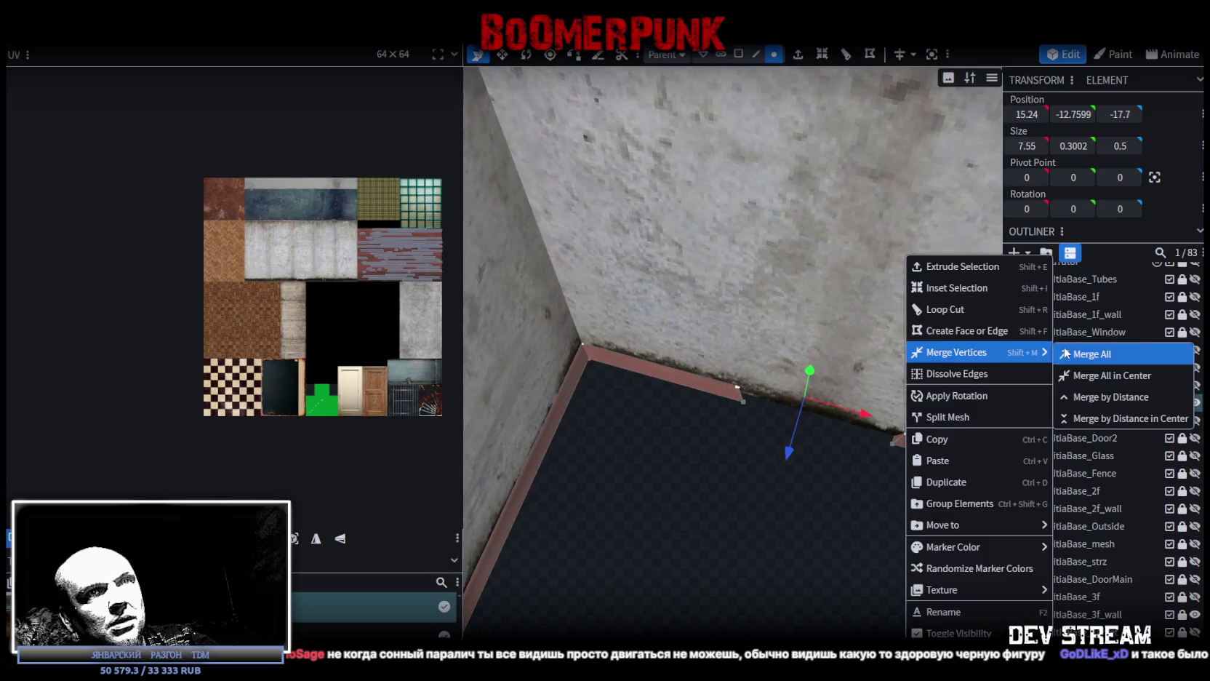
{"action": "left_click", "coordinate": [1105, 354]}
Step: Nudge the merged vertex toward the wall, then Merge All with another baseboard vertex
{"action": "left_click_drag", "start_coordinate": [588, 357], "coordinate": [764, 400]}
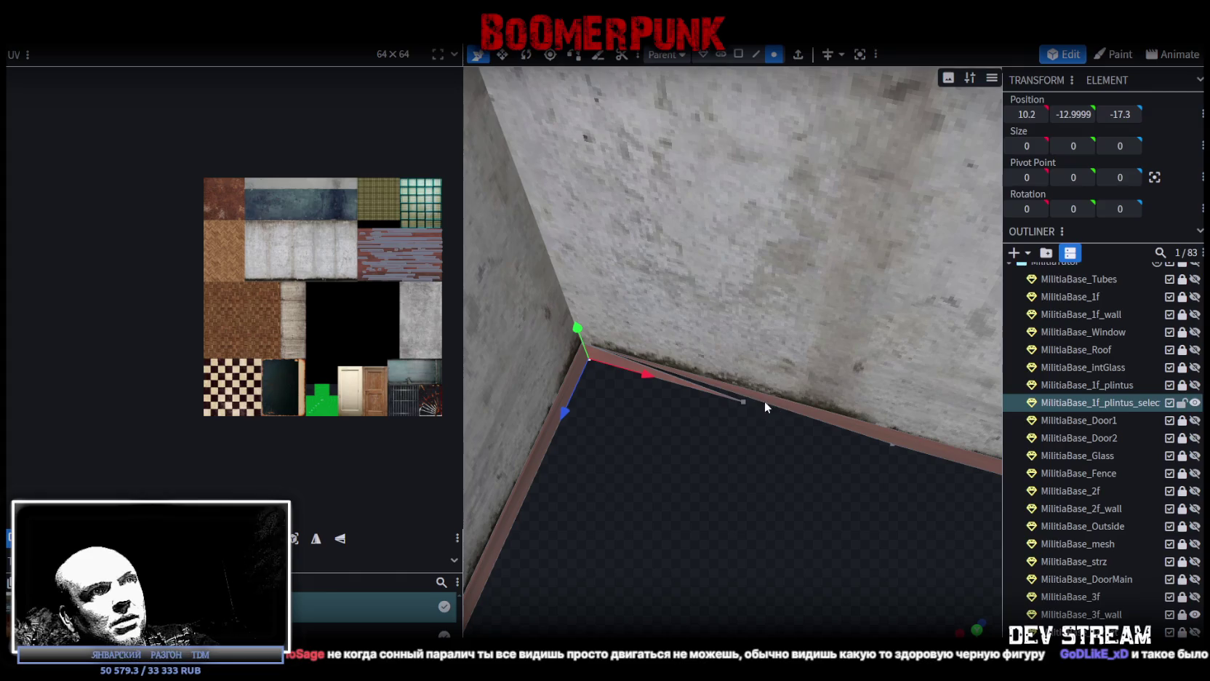
{"action": "left_click", "coordinate": [742, 402], "text": "shift"}
{"action": "right_click", "coordinate": [893, 445]}
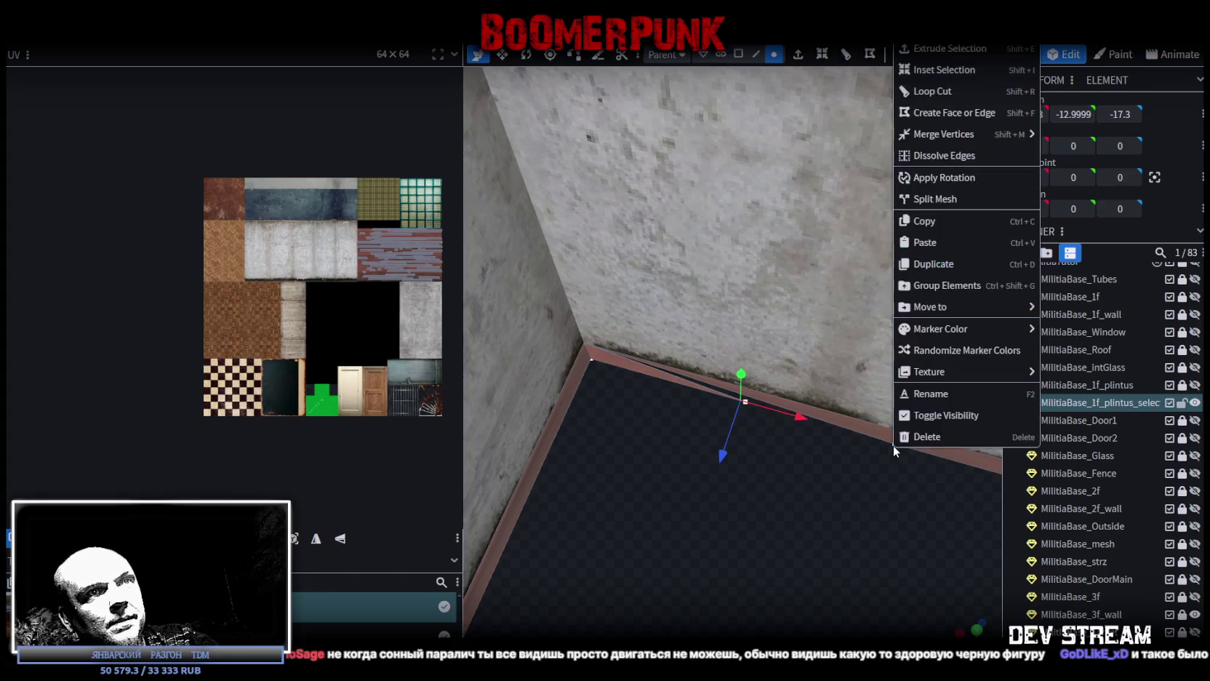
{"action": "mouse_move", "coordinate": [989, 139]}
{"action": "left_click", "coordinate": [1068, 138]}
{"action": "scroll", "coordinate": [759, 494], "scroll_direction": "down", "scroll_amount": 5}
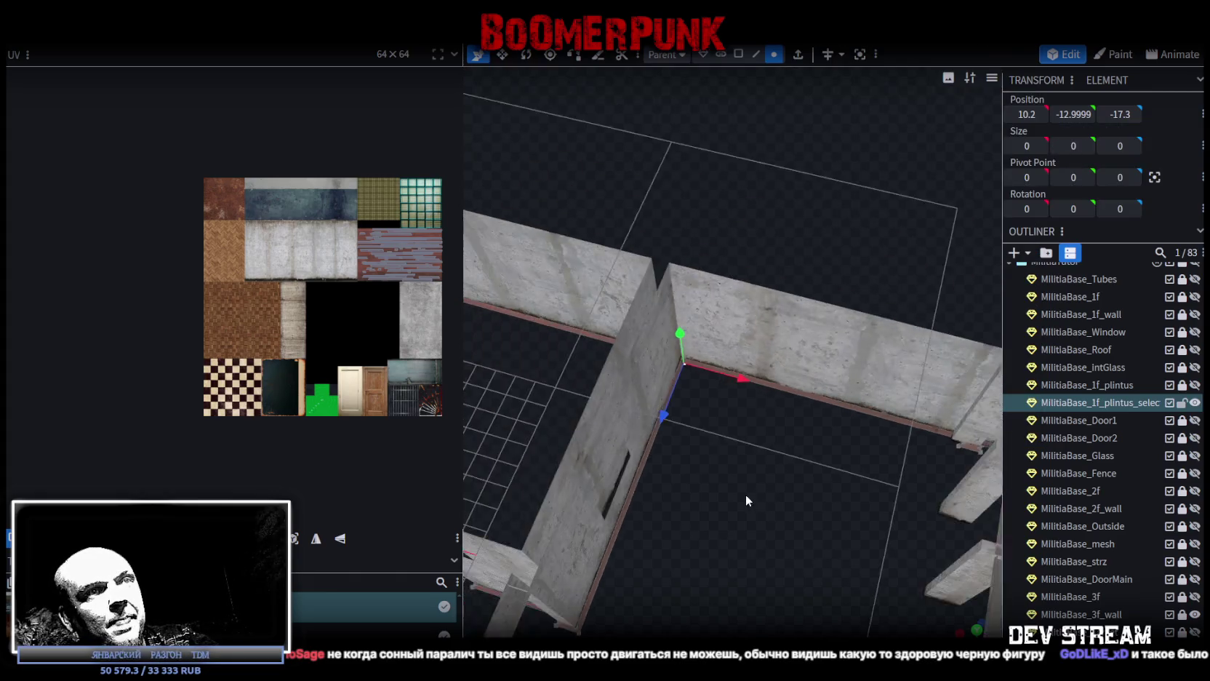
Step: In face mode, slide the 0.2 × 0.3 × 16.5 plinth strip along X to 8.9, flush with the wall corner
{"action": "mouse_move", "coordinate": [744, 494]}
{"action": "left_mouse_down"}
{"action": "mouse_move", "coordinate": [751, 461]}
{"action": "mouse_move", "coordinate": [656, 437]}
{"action": "mouse_move", "coordinate": [670, 422]}
{"action": "left_mouse_up"}
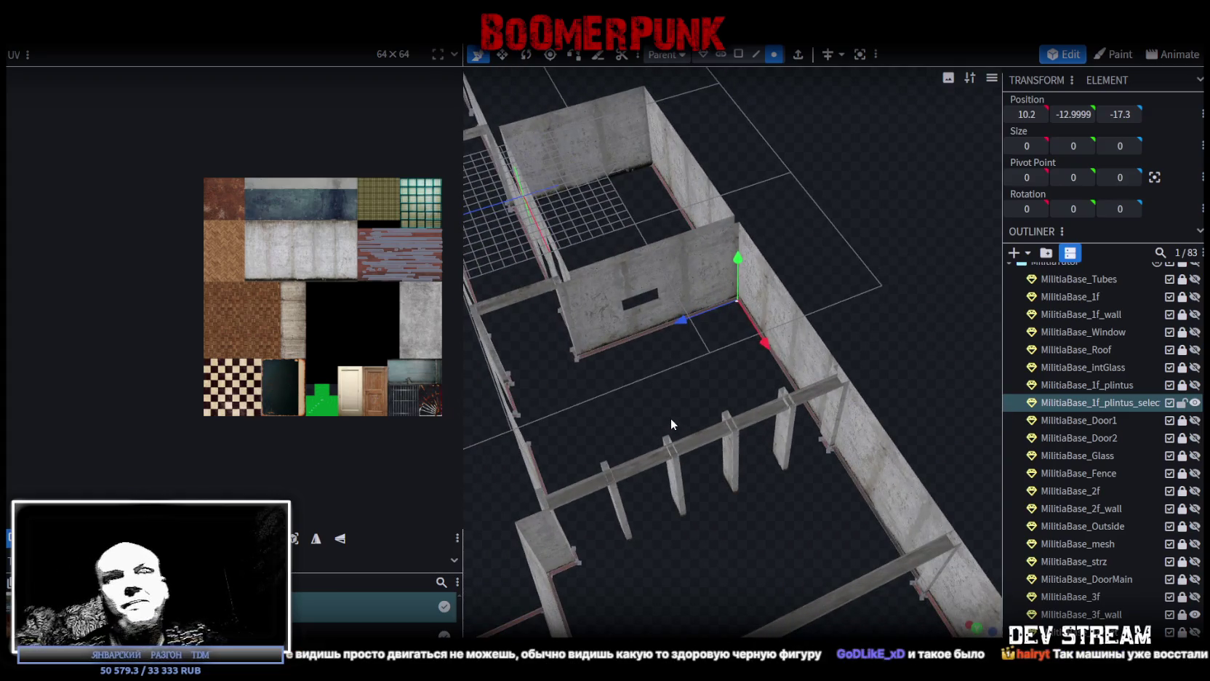
{"action": "scroll", "coordinate": [570, 406], "scroll_direction": "up", "scroll_amount": 5}
{"action": "mouse_move", "coordinate": [569, 406]}
{"action": "left_mouse_down"}
{"action": "mouse_move", "coordinate": [792, 401]}
{"action": "mouse_move", "coordinate": [733, 379]}
{"action": "mouse_move", "coordinate": [770, 364]}
{"action": "left_mouse_up"}
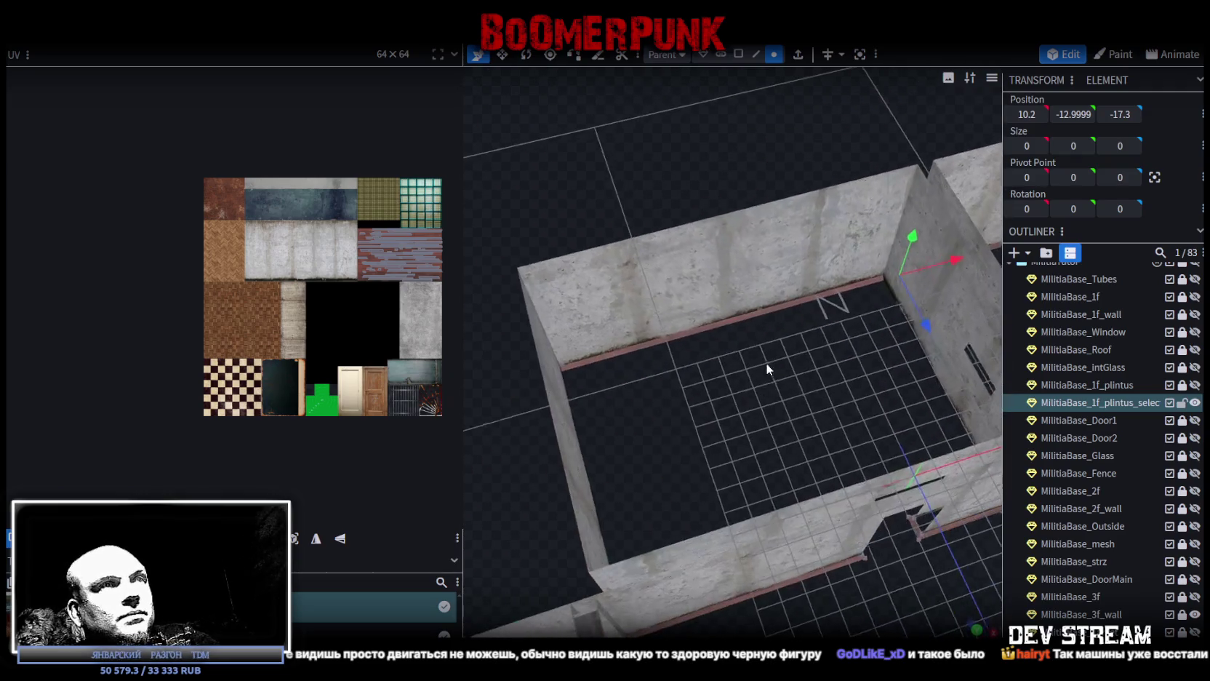
{"action": "scroll", "coordinate": [774, 375], "scroll_direction": "up", "scroll_amount": 3}
{"action": "left_click", "coordinate": [738, 54]}
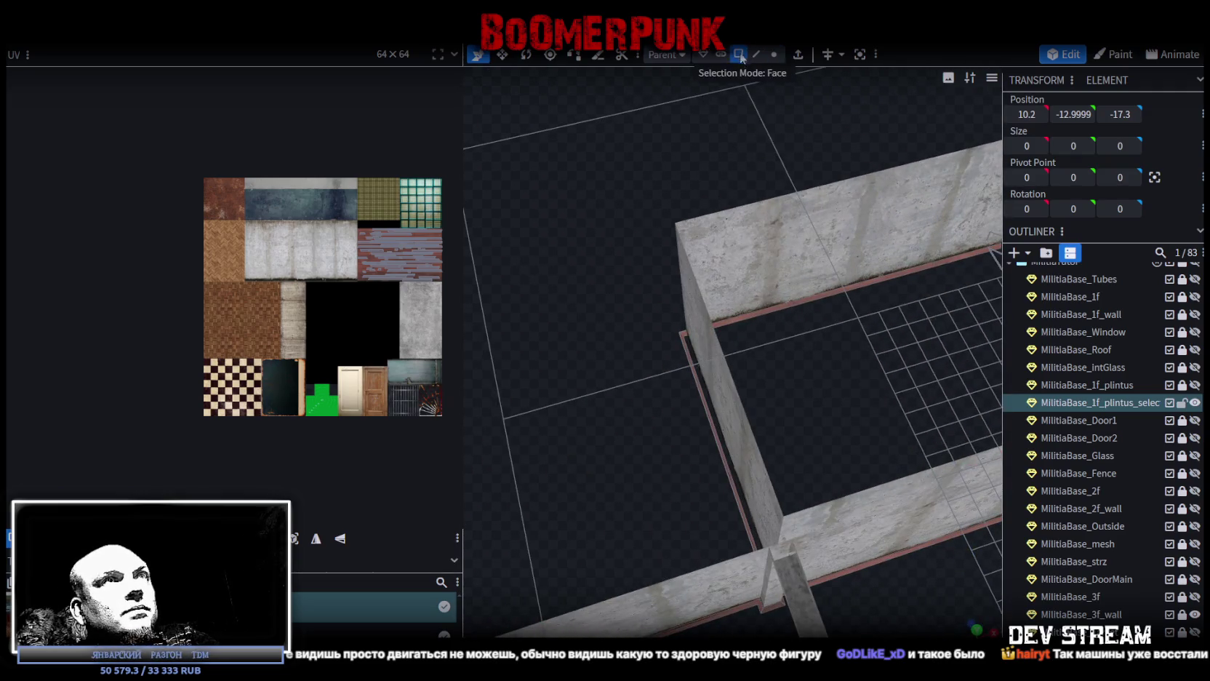
{"action": "left_click", "coordinate": [716, 441]}
{"action": "left_click_drag", "start_coordinate": [779, 429], "coordinate": [858, 397]}
{"action": "scroll", "coordinate": [858, 402], "scroll_direction": "up", "scroll_amount": 3}
{"action": "mouse_move", "coordinate": [727, 452]}
{"action": "left_mouse_down"}
{"action": "mouse_move", "coordinate": [822, 496]}
{"action": "mouse_move", "coordinate": [574, 501]}
{"action": "mouse_move", "coordinate": [772, 476]}
{"action": "mouse_move", "coordinate": [759, 448]}
{"action": "left_mouse_up"}
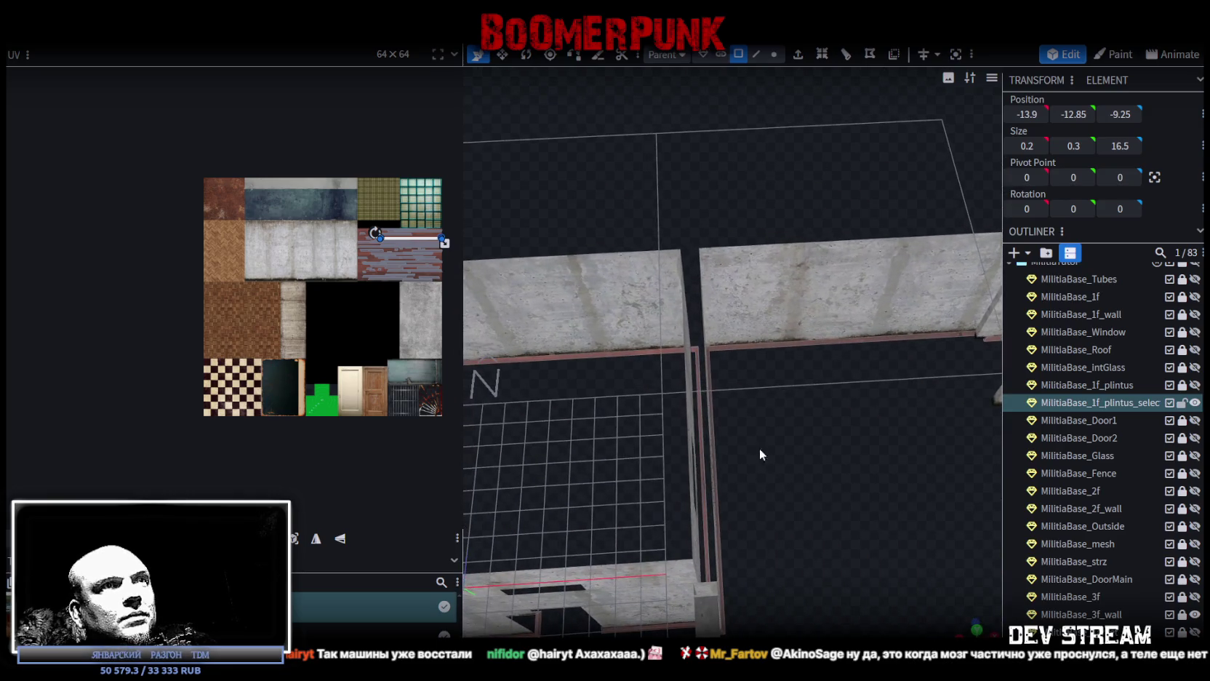
{"action": "left_click", "coordinate": [700, 415]}
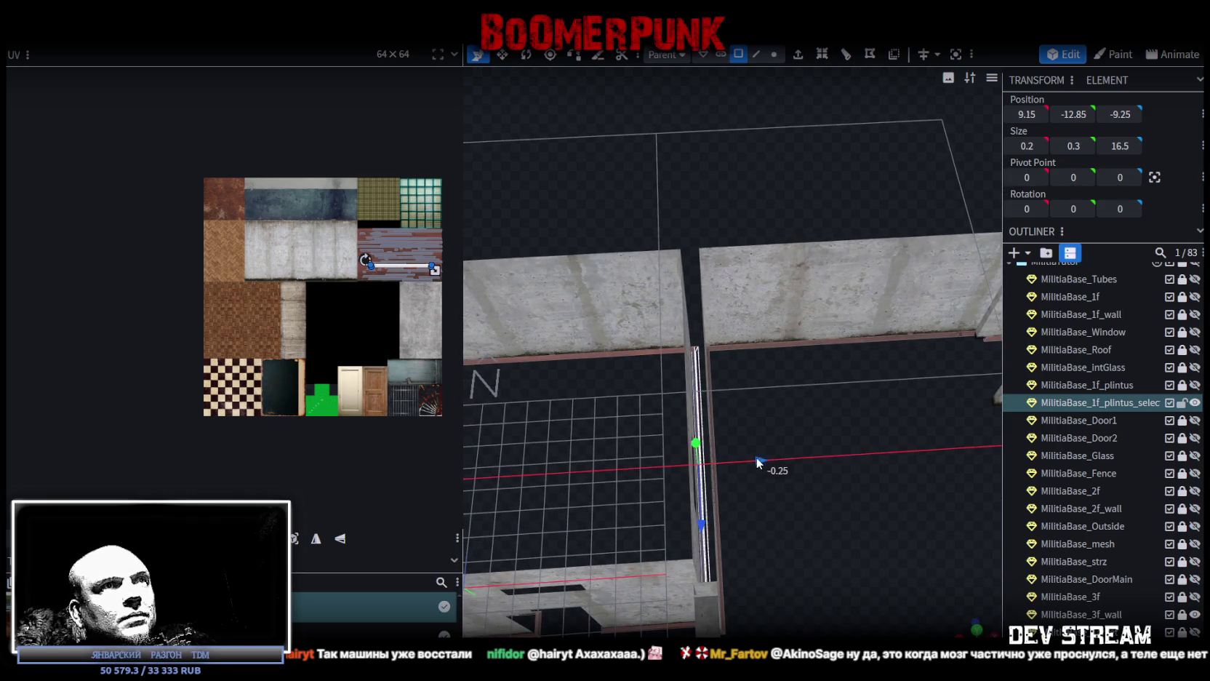
{"action": "mouse_move", "coordinate": [753, 460]}
{"action": "left_mouse_down"}
{"action": "mouse_move", "coordinate": [574, 472]}
{"action": "mouse_move", "coordinate": [753, 521]}
{"action": "mouse_move", "coordinate": [714, 490]}
{"action": "left_mouse_up"}
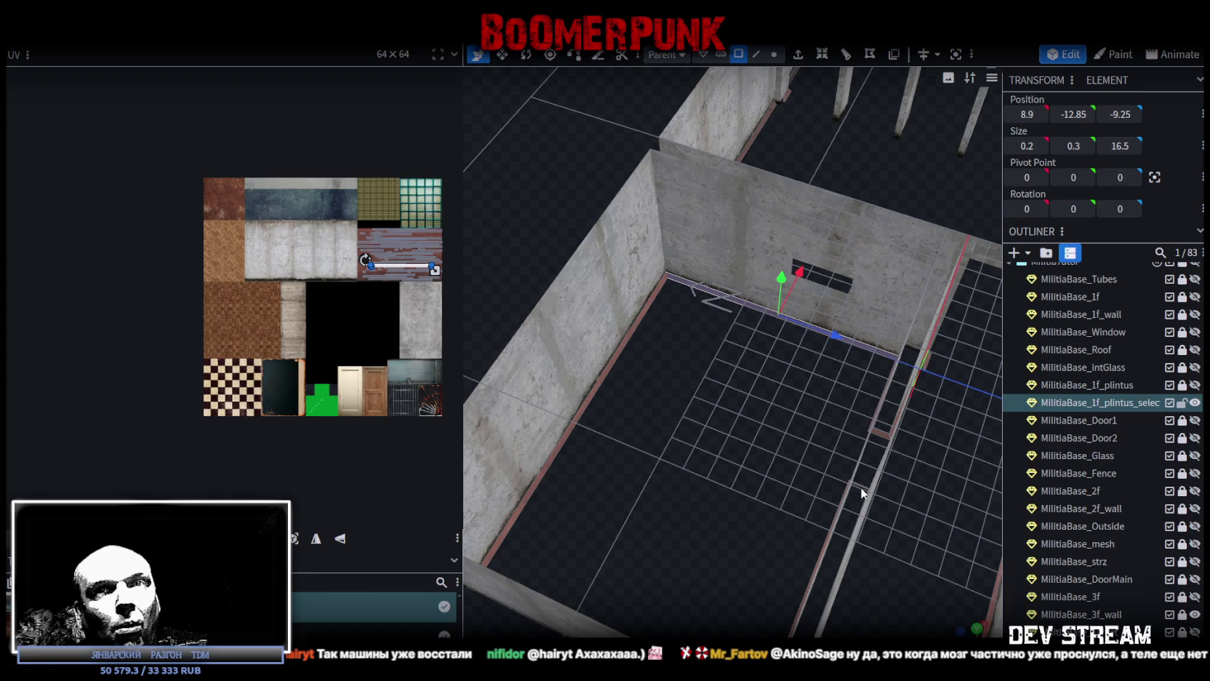
Step: Move the small 0.2 × 0.3 × 0.2 plinth piece along X to 41.45 at the wall end
{"action": "mouse_move", "coordinate": [795, 414]}
{"action": "left_mouse_down"}
{"action": "mouse_move", "coordinate": [807, 412]}
{"action": "mouse_move", "coordinate": [757, 411]}
{"action": "mouse_move", "coordinate": [725, 444]}
{"action": "mouse_move", "coordinate": [894, 464]}
{"action": "mouse_move", "coordinate": [864, 462]}
{"action": "mouse_move", "coordinate": [743, 525]}
{"action": "mouse_move", "coordinate": [779, 546]}
{"action": "mouse_move", "coordinate": [820, 518]}
{"action": "mouse_move", "coordinate": [604, 555]}
{"action": "mouse_move", "coordinate": [779, 498]}
{"action": "mouse_move", "coordinate": [760, 464]}
{"action": "mouse_move", "coordinate": [721, 445]}
{"action": "mouse_move", "coordinate": [663, 454]}
{"action": "mouse_move", "coordinate": [789, 452]}
{"action": "mouse_move", "coordinate": [835, 493]}
{"action": "mouse_move", "coordinate": [786, 448]}
{"action": "mouse_move", "coordinate": [725, 458]}
{"action": "mouse_move", "coordinate": [694, 442]}
{"action": "mouse_move", "coordinate": [791, 458]}
{"action": "mouse_move", "coordinate": [796, 427]}
{"action": "mouse_move", "coordinate": [724, 513]}
{"action": "mouse_move", "coordinate": [772, 507]}
{"action": "mouse_move", "coordinate": [690, 536]}
{"action": "mouse_move", "coordinate": [974, 507]}
{"action": "mouse_move", "coordinate": [749, 553]}
{"action": "mouse_move", "coordinate": [917, 320]}
{"action": "left_mouse_up"}
{"action": "left_click", "coordinate": [822, 291]}
{"action": "mouse_move", "coordinate": [836, 462]}
{"action": "left_mouse_down"}
{"action": "mouse_move", "coordinate": [741, 375]}
{"action": "mouse_move", "coordinate": [721, 325]}
{"action": "left_mouse_up"}
{"action": "left_click", "coordinate": [650, 377]}
{"action": "mouse_move", "coordinate": [744, 362]}
{"action": "left_mouse_down"}
{"action": "mouse_move", "coordinate": [776, 410]}
{"action": "mouse_move", "coordinate": [735, 355]}
{"action": "left_mouse_up"}
{"action": "left_click", "coordinate": [735, 355]}
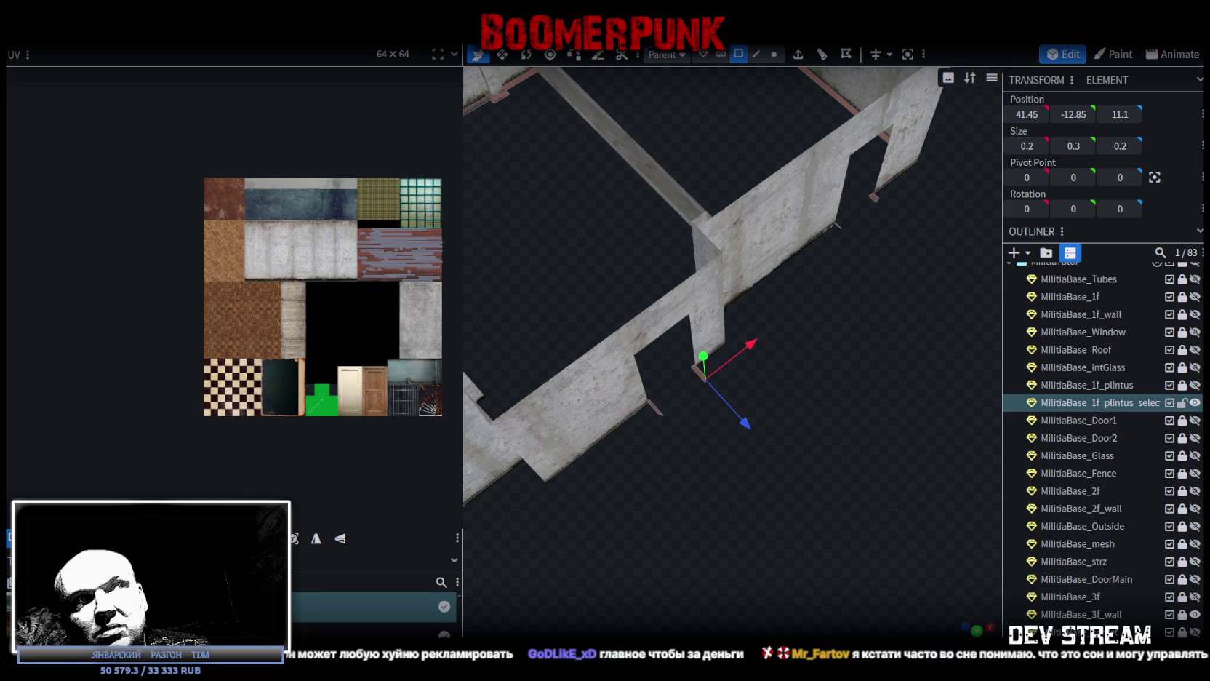
Step: Shorten the plinth piece beside the pillar by resizing it along X
{"action": "mouse_move", "coordinate": [814, 538]}
{"action": "left_mouse_down"}
{"action": "mouse_move", "coordinate": [742, 516]}
{"action": "mouse_move", "coordinate": [767, 515]}
{"action": "mouse_move", "coordinate": [739, 490]}
{"action": "mouse_move", "coordinate": [781, 449]}
{"action": "mouse_move", "coordinate": [763, 451]}
{"action": "mouse_move", "coordinate": [756, 488]}
{"action": "mouse_move", "coordinate": [813, 443]}
{"action": "mouse_move", "coordinate": [909, 435]}
{"action": "left_mouse_up"}
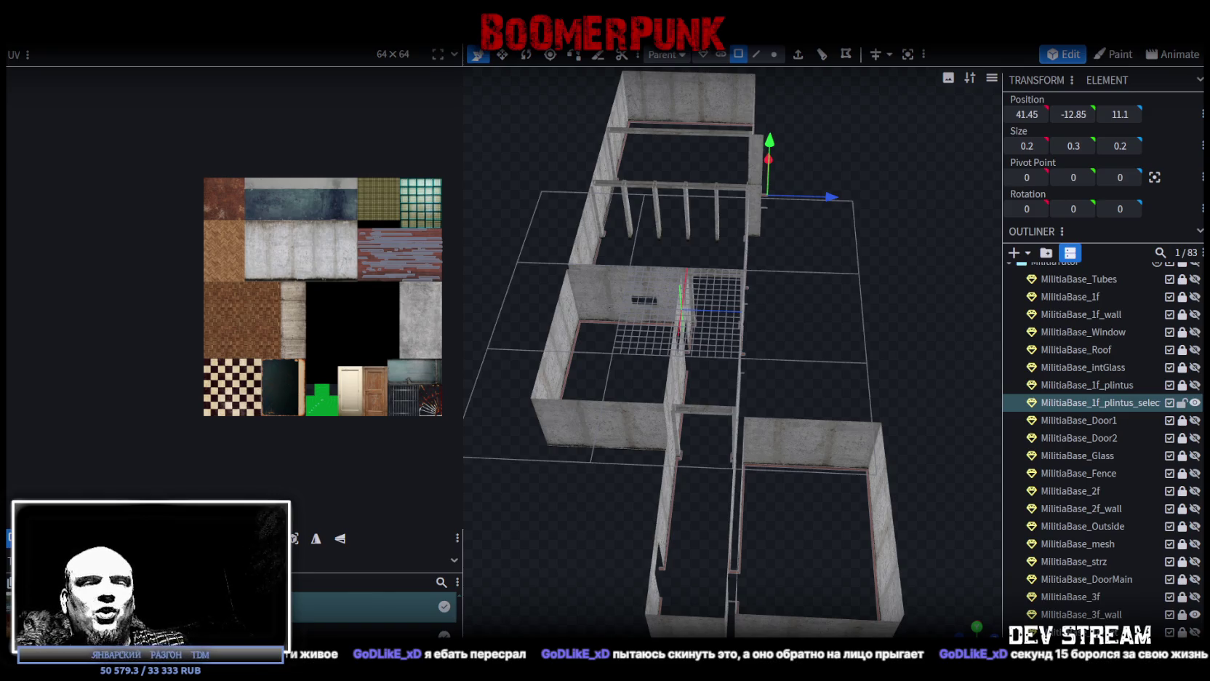
{"action": "mouse_move", "coordinate": [836, 304]}
{"action": "left_mouse_down"}
{"action": "mouse_move", "coordinate": [821, 350]}
{"action": "mouse_move", "coordinate": [664, 347]}
{"action": "mouse_move", "coordinate": [946, 325]}
{"action": "mouse_move", "coordinate": [835, 401]}
{"action": "left_mouse_up"}
{"action": "mouse_move", "coordinate": [651, 450]}
{"action": "left_mouse_down"}
{"action": "mouse_move", "coordinate": [725, 482]}
{"action": "mouse_move", "coordinate": [759, 516]}
{"action": "mouse_move", "coordinate": [716, 512]}
{"action": "mouse_move", "coordinate": [741, 372]}
{"action": "mouse_move", "coordinate": [737, 411]}
{"action": "left_mouse_up"}
{"action": "scroll", "coordinate": [735, 421], "scroll_direction": "up", "scroll_amount": 5}
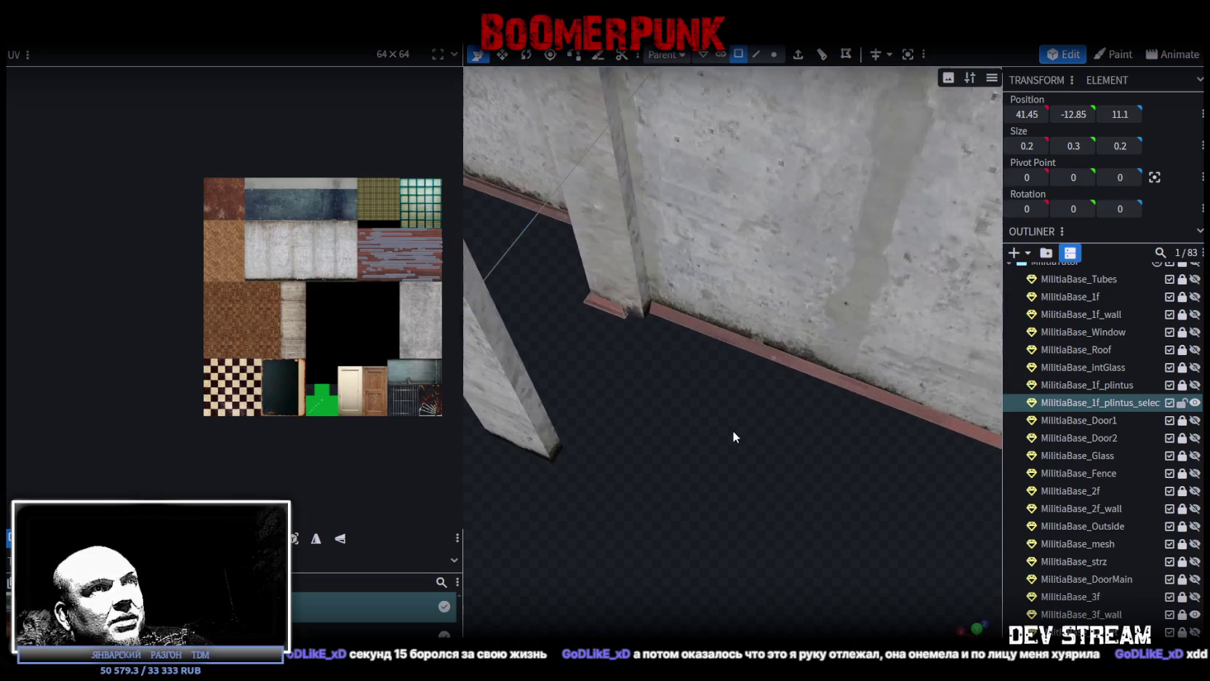
{"action": "left_click", "coordinate": [626, 312]}
{"action": "left_click_drag", "start_coordinate": [585, 289], "coordinate": [599, 301]}
{"action": "left_click_drag", "start_coordinate": [712, 454], "coordinate": [728, 468]}
{"action": "scroll", "coordinate": [737, 472], "scroll_direction": "up", "scroll_amount": 3}
{"action": "mouse_move", "coordinate": [633, 423]}
{"action": "left_mouse_down"}
{"action": "mouse_move", "coordinate": [570, 407]}
{"action": "mouse_move", "coordinate": [651, 422]}
{"action": "left_mouse_up"}
Step: Widen the UV panel to enlarge the texture, then return it to normal width
{"action": "scroll", "coordinate": [737, 558], "scroll_direction": "down", "scroll_amount": 5}
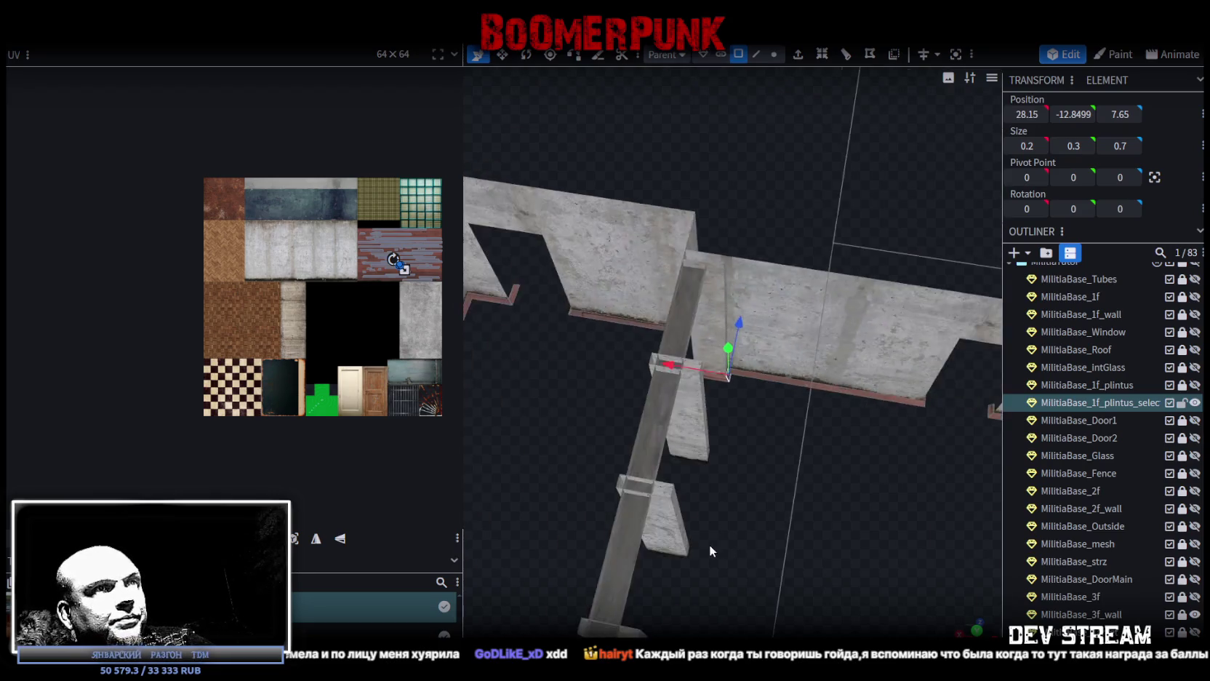
{"action": "scroll", "coordinate": [709, 551], "scroll_direction": "down", "scroll_amount": 5}
{"action": "left_click_drag", "start_coordinate": [739, 555], "coordinate": [614, 514]}
{"action": "mouse_move", "coordinate": [463, 509]}
{"action": "left_mouse_down"}
{"action": "mouse_move", "coordinate": [837, 509]}
{"action": "mouse_move", "coordinate": [421, 509]}
{"action": "left_mouse_up"}
{"action": "mouse_move", "coordinate": [727, 437]}
{"action": "left_mouse_down"}
{"action": "mouse_move", "coordinate": [862, 465]}
{"action": "mouse_move", "coordinate": [630, 428]}
{"action": "left_mouse_up"}
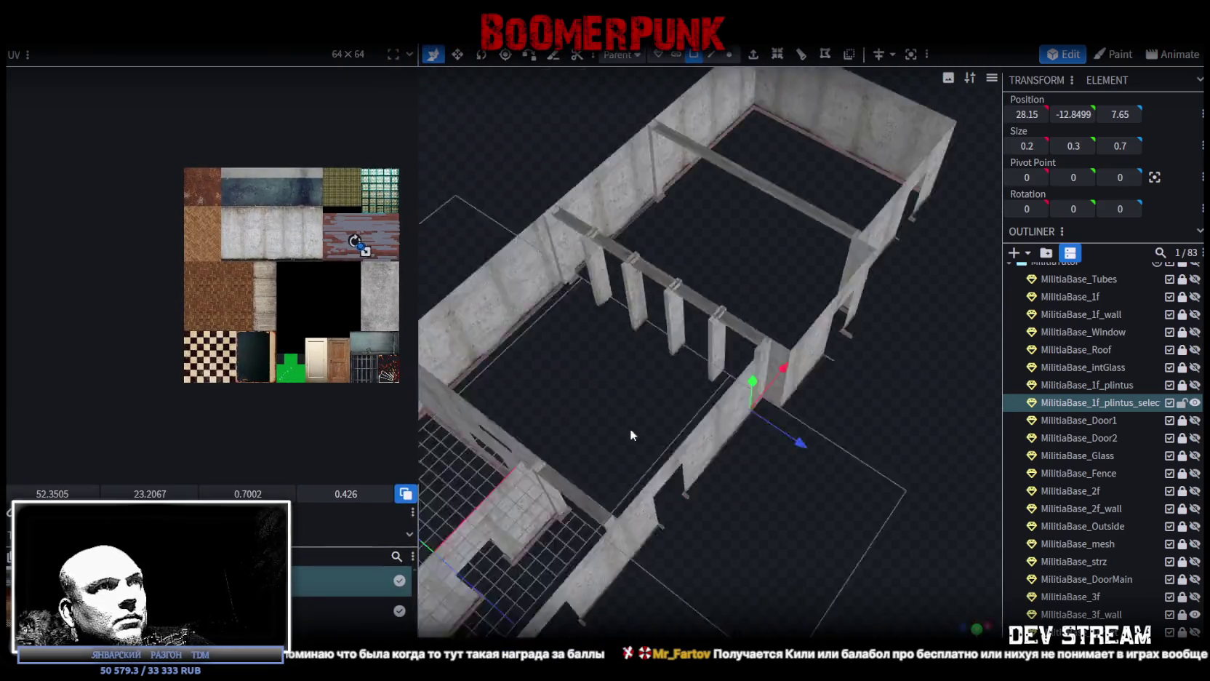
{"action": "scroll", "coordinate": [629, 425], "scroll_direction": "up", "scroll_amount": 3}
{"action": "scroll", "coordinate": [593, 402], "scroll_direction": "up", "scroll_amount": 5}
Step: Shift the neighbouring 0.2 × 0.3 × 0.7 plinth cube along X to 28.15
{"action": "left_click", "coordinate": [660, 393]}
{"action": "scroll", "coordinate": [661, 385], "scroll_direction": "up", "scroll_amount": 2}
{"action": "left_click_drag", "start_coordinate": [665, 381], "coordinate": [635, 396]}
{"action": "scroll", "coordinate": [714, 538], "scroll_direction": "down", "scroll_amount": 6}
{"action": "mouse_move", "coordinate": [714, 534]}
{"action": "left_mouse_down"}
{"action": "mouse_move", "coordinate": [710, 478]}
{"action": "mouse_move", "coordinate": [582, 439]}
{"action": "mouse_move", "coordinate": [731, 564]}
{"action": "mouse_move", "coordinate": [706, 544]}
{"action": "left_mouse_up"}
{"action": "scroll", "coordinate": [673, 576], "scroll_direction": "up", "scroll_amount": 6}
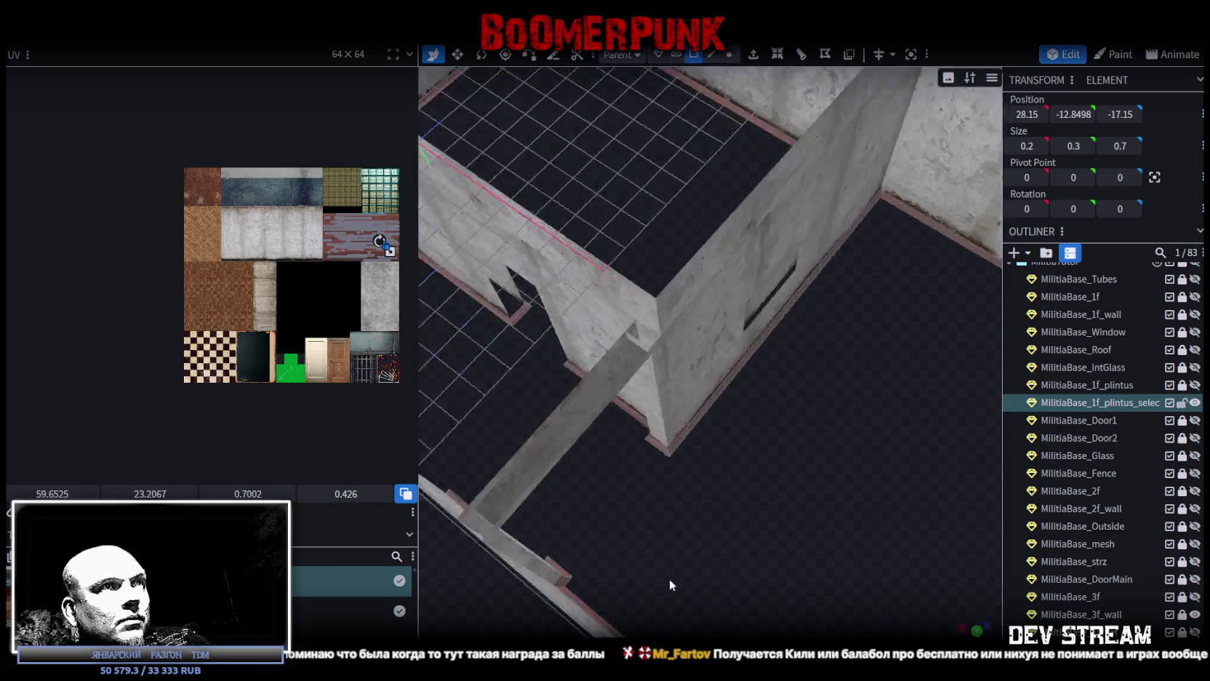
{"action": "scroll", "coordinate": [673, 576], "scroll_direction": "down", "scroll_amount": 6}
{"action": "mouse_move", "coordinate": [817, 534]}
{"action": "left_mouse_down"}
{"action": "mouse_move", "coordinate": [722, 549]}
{"action": "mouse_move", "coordinate": [780, 519]}
{"action": "mouse_move", "coordinate": [760, 549]}
{"action": "mouse_move", "coordinate": [658, 543]}
{"action": "mouse_move", "coordinate": [805, 560]}
{"action": "mouse_move", "coordinate": [513, 527]}
{"action": "mouse_move", "coordinate": [690, 436]}
{"action": "mouse_move", "coordinate": [613, 487]}
{"action": "mouse_move", "coordinate": [676, 453]}
{"action": "mouse_move", "coordinate": [678, 559]}
{"action": "mouse_move", "coordinate": [671, 408]}
{"action": "mouse_move", "coordinate": [592, 461]}
{"action": "mouse_move", "coordinate": [590, 480]}
{"action": "mouse_move", "coordinate": [666, 573]}
{"action": "mouse_move", "coordinate": [754, 614]}
{"action": "mouse_move", "coordinate": [821, 522]}
{"action": "mouse_move", "coordinate": [782, 506]}
{"action": "left_mouse_up"}
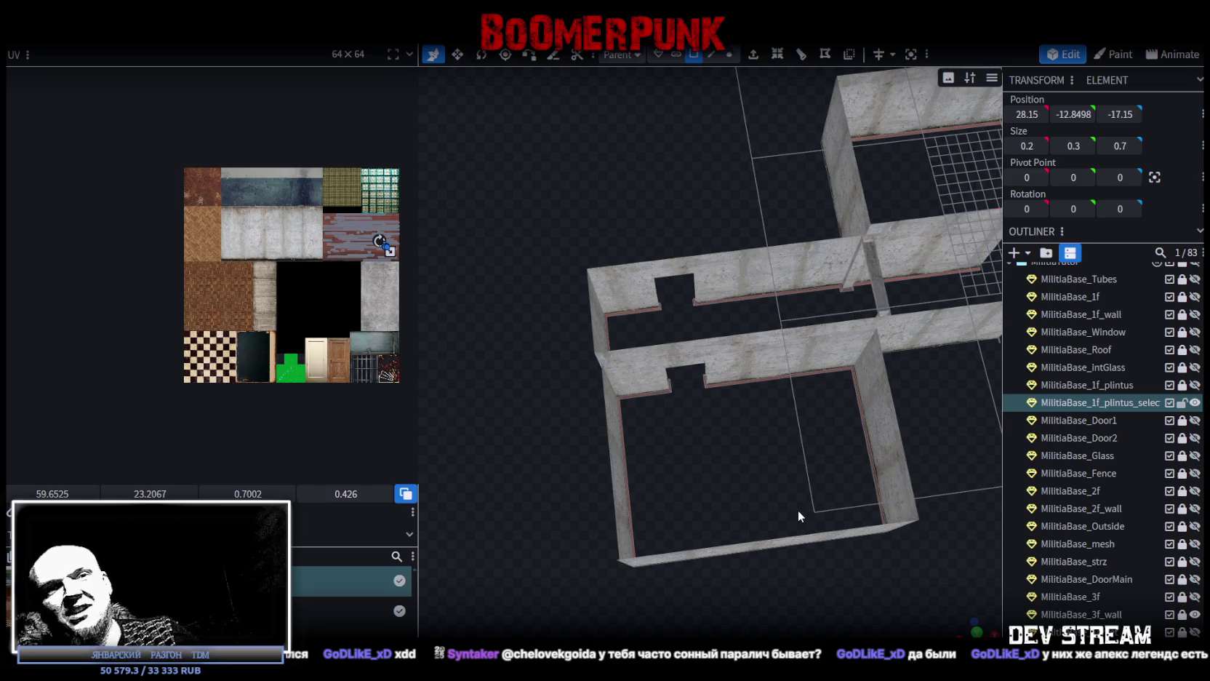
{"action": "mouse_move", "coordinate": [974, 451]}
{"action": "left_mouse_down"}
{"action": "mouse_move", "coordinate": [885, 389]}
{"action": "mouse_move", "coordinate": [719, 438]}
{"action": "mouse_move", "coordinate": [510, 361]}
{"action": "mouse_move", "coordinate": [632, 420]}
{"action": "mouse_move", "coordinate": [683, 366]}
{"action": "left_mouse_up"}
Step: Save, then merge the plinth mesh with MilitiaBase_1f_plintus into one mesh
{"action": "key", "text": "ctrl+s"}
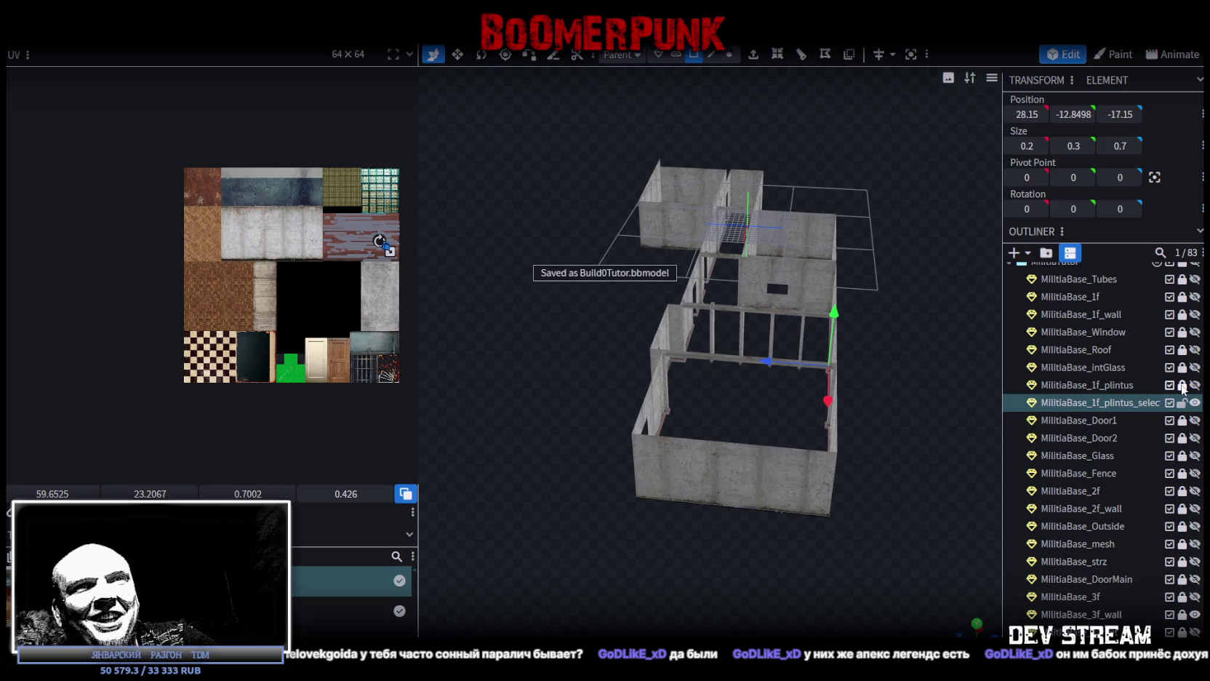
{"action": "left_click", "coordinate": [1111, 384], "text": "ctrl"}
{"action": "right_click", "coordinate": [1114, 401]}
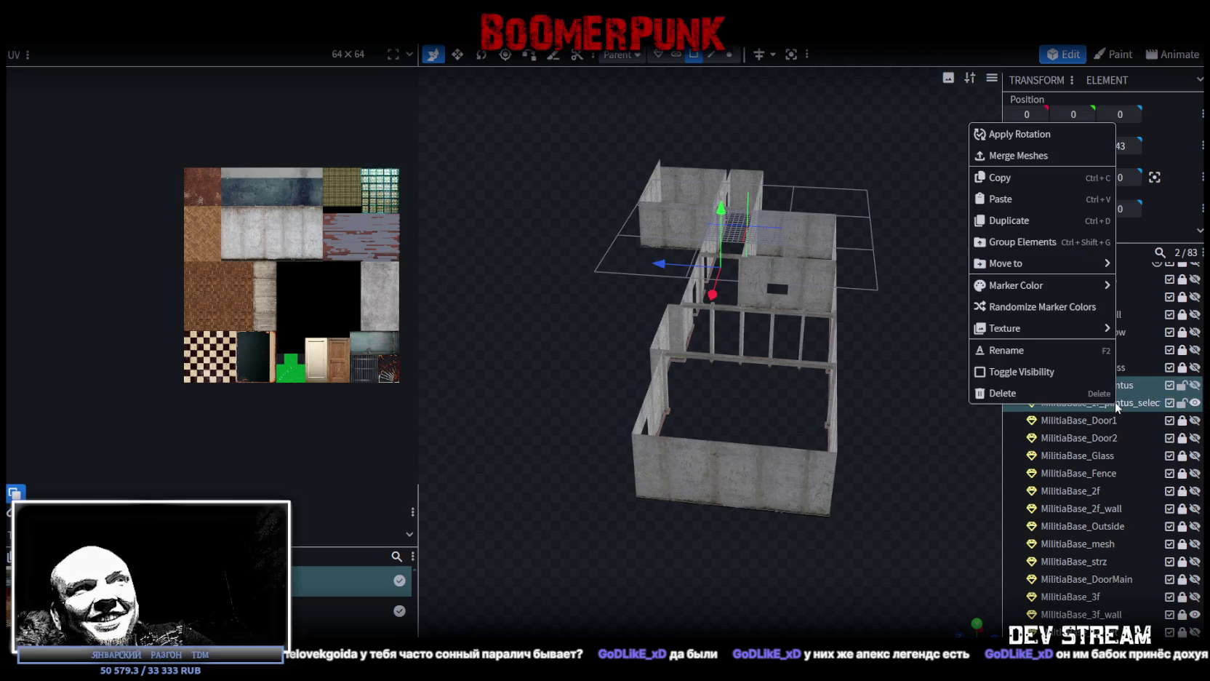
{"action": "left_click", "coordinate": [1052, 163]}
Step: Rename the merged object to MilitiaBase_plintus and make it visible again
{"action": "scroll", "coordinate": [816, 299], "scroll_direction": "up", "scroll_amount": 3}
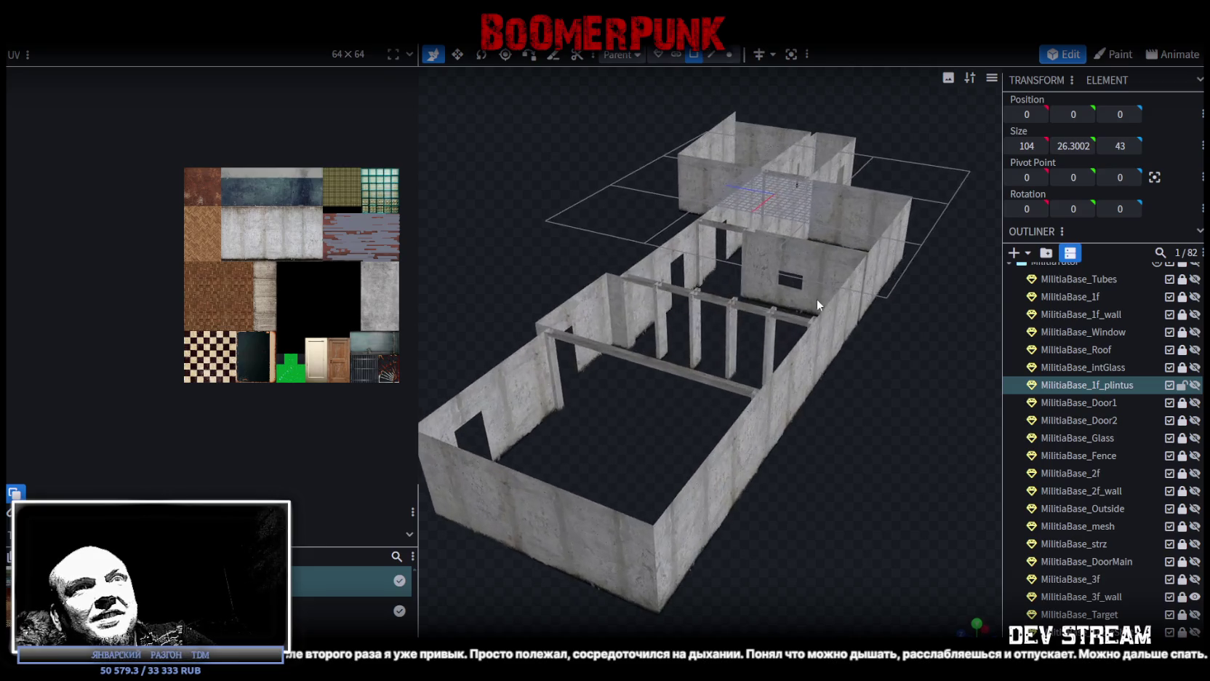
{"action": "left_click", "coordinate": [1093, 384]}
{"action": "key", "text": "Delete"}
{"action": "key", "text": "Delete"}
{"action": "key", "text": "Delete"}
{"action": "key", "text": "Return"}
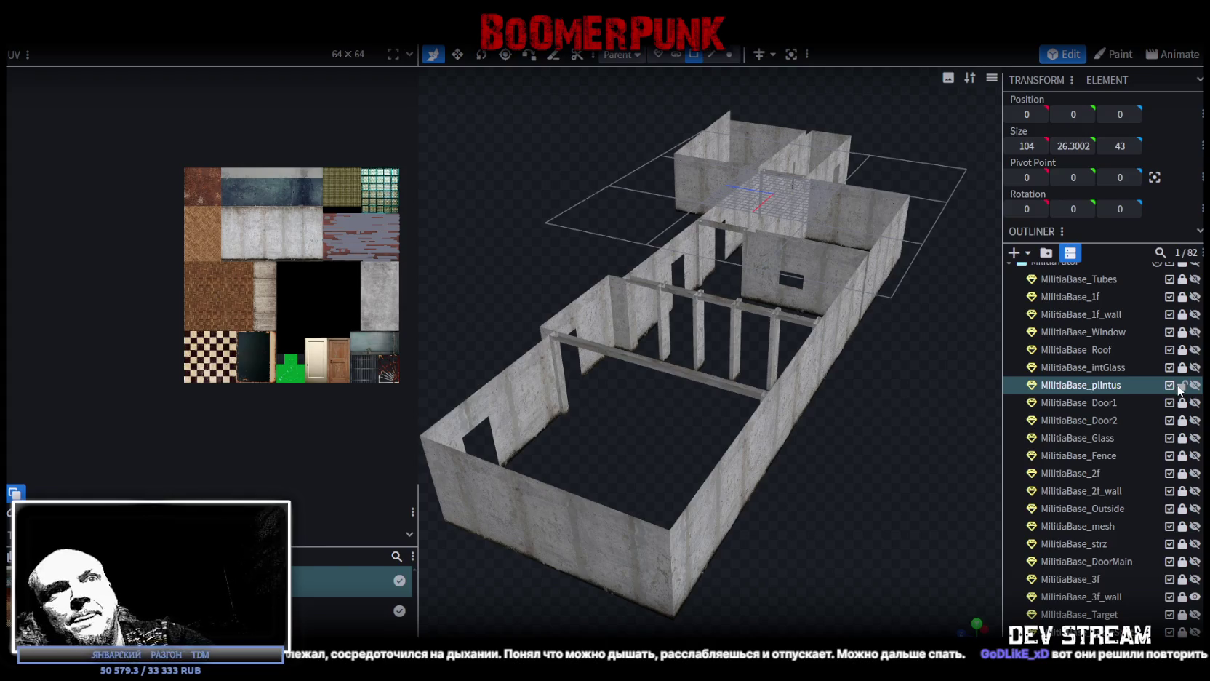
{"action": "left_click", "coordinate": [1195, 385]}
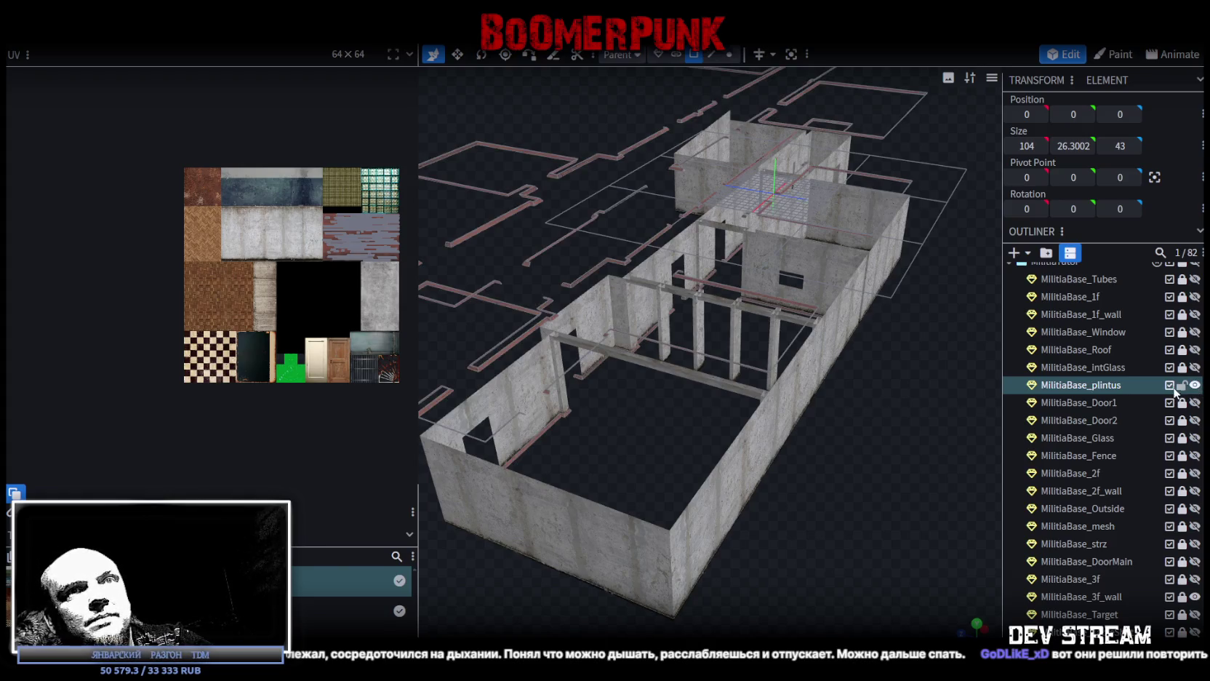
{"action": "key", "text": "Escape"}
Step: Save Build0Tutor.bbmodel again, then unlock and select MilitiaBase_plintus
{"action": "mouse_move", "coordinate": [966, 409]}
{"action": "left_mouse_down"}
{"action": "mouse_move", "coordinate": [853, 451]}
{"action": "mouse_move", "coordinate": [867, 409]}
{"action": "mouse_move", "coordinate": [878, 413]}
{"action": "mouse_move", "coordinate": [861, 392]}
{"action": "left_mouse_up"}
{"action": "key", "text": "ctrl+s"}
{"action": "left_click_drag", "start_coordinate": [878, 344], "coordinate": [850, 396]}
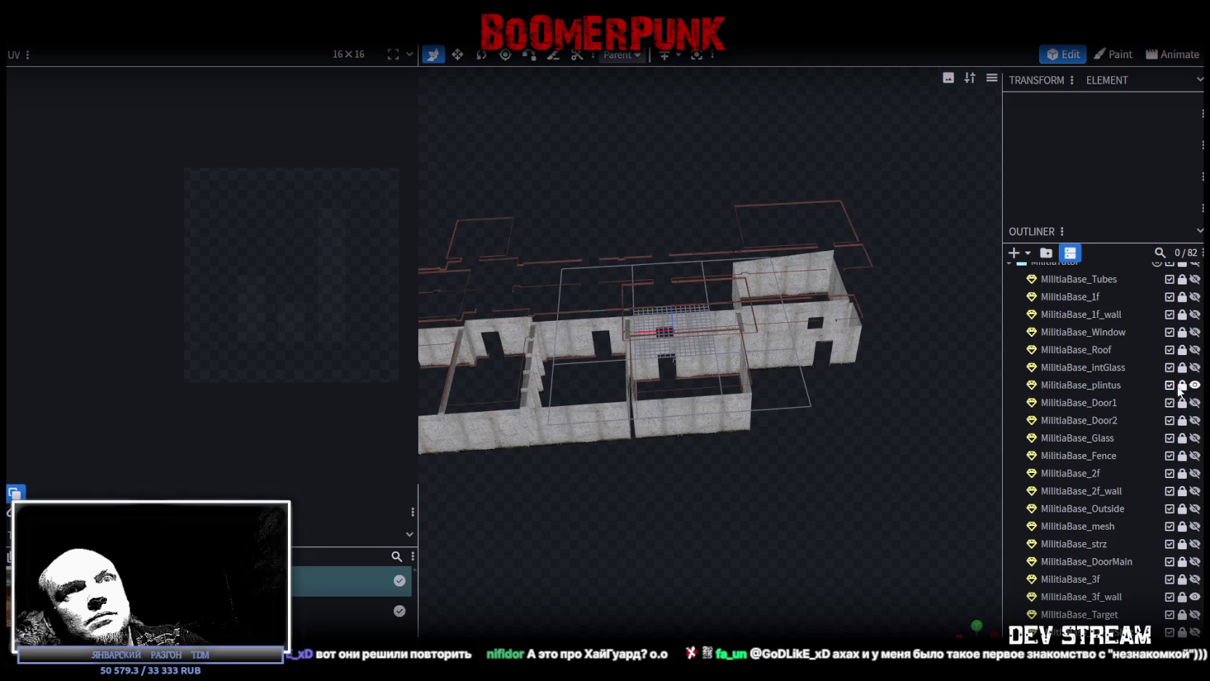
{"action": "left_click", "coordinate": [1181, 386]}
{"action": "left_click", "coordinate": [1105, 386]}
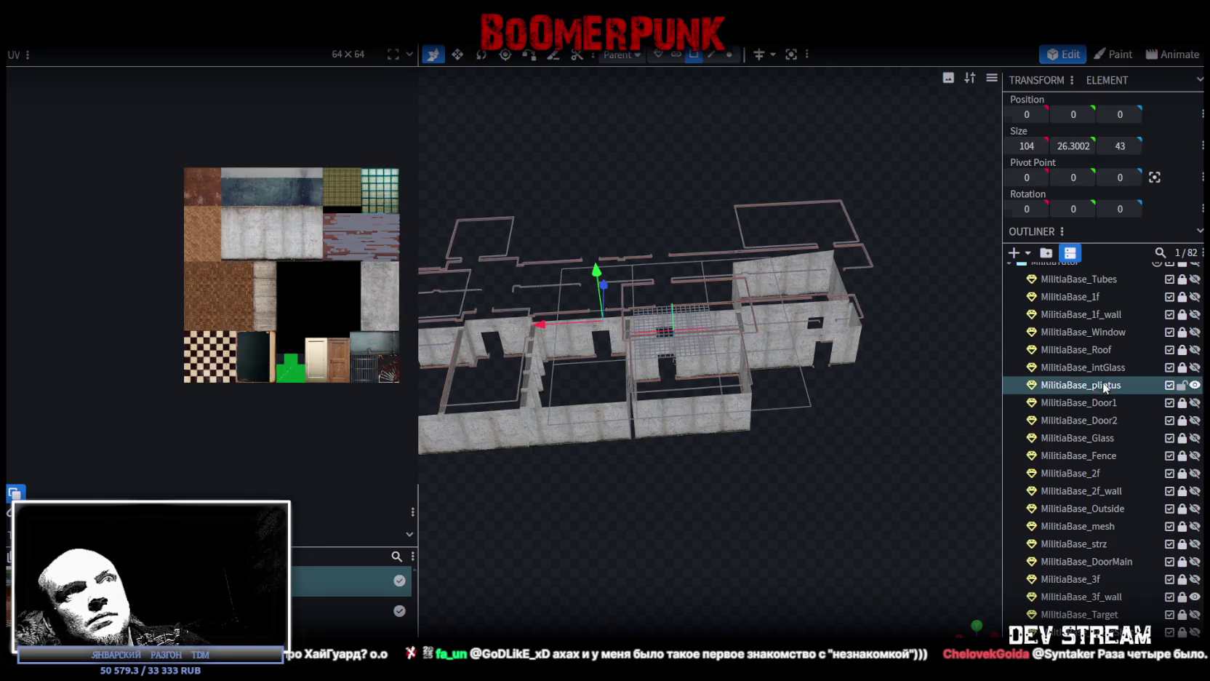
Step: Select a plinth strip and mirror its UVs vertically
{"action": "scroll", "coordinate": [848, 389], "scroll_direction": "up", "scroll_amount": 2}
{"action": "left_click_drag", "start_coordinate": [849, 390], "coordinate": [794, 439]}
{"action": "scroll", "coordinate": [794, 439], "scroll_direction": "up", "scroll_amount": 5}
{"action": "mouse_move", "coordinate": [801, 265]}
{"action": "left_mouse_down"}
{"action": "mouse_move", "coordinate": [584, 110]}
{"action": "mouse_move", "coordinate": [558, 124]}
{"action": "mouse_move", "coordinate": [439, 121]}
{"action": "mouse_move", "coordinate": [702, 360]}
{"action": "left_mouse_up"}
{"action": "left_click", "coordinate": [688, 415]}
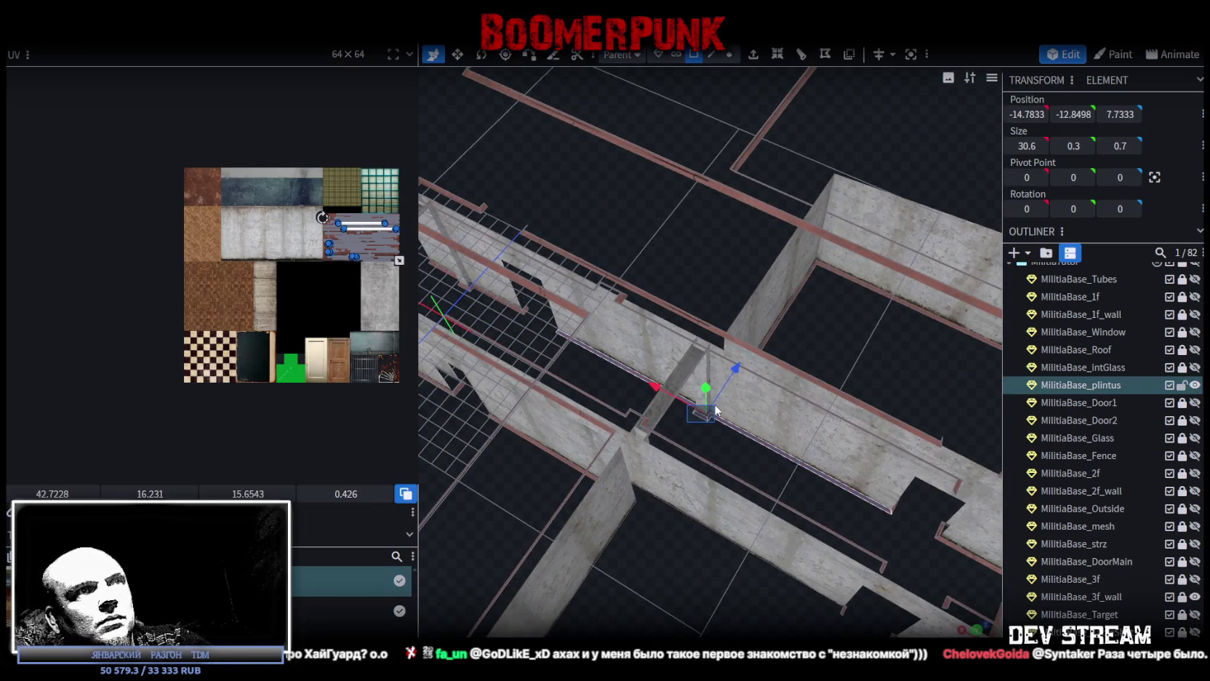
{"action": "scroll", "coordinate": [362, 223], "scroll_direction": "up", "scroll_amount": 3}
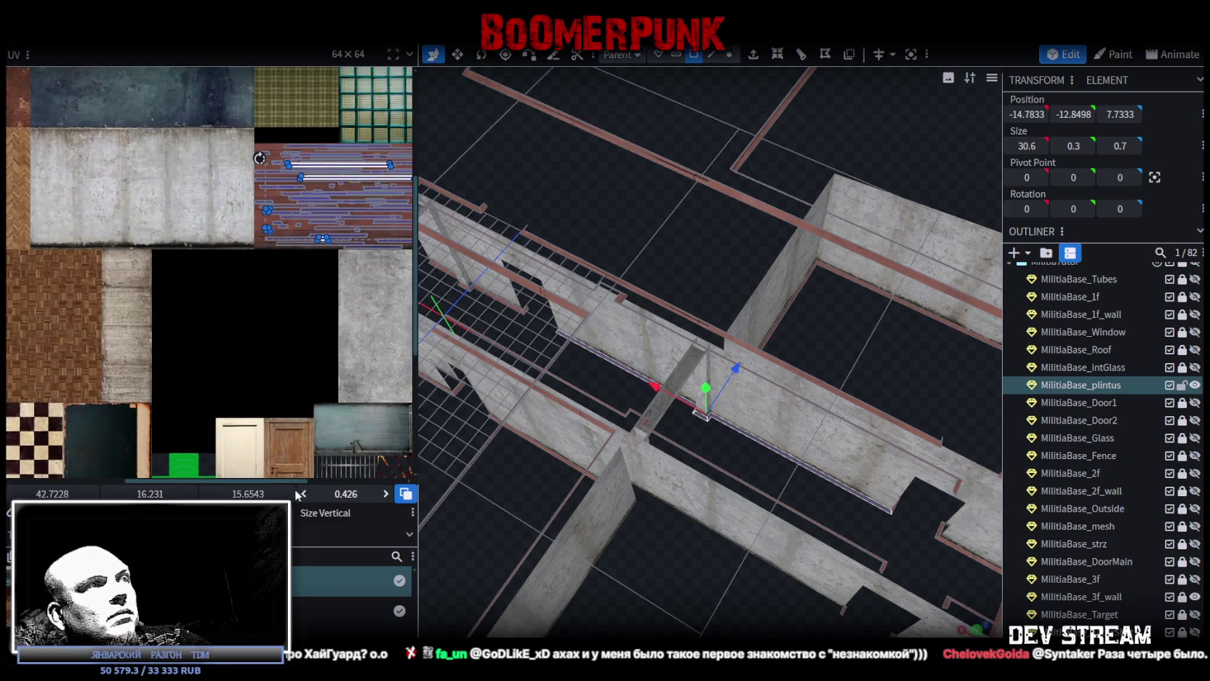
{"action": "left_click", "coordinate": [218, 512]}
{"action": "mouse_move", "coordinate": [728, 607]}
{"action": "left_mouse_down"}
{"action": "mouse_move", "coordinate": [689, 612]}
{"action": "mouse_move", "coordinate": [719, 444]}
{"action": "mouse_move", "coordinate": [616, 292]}
{"action": "mouse_move", "coordinate": [673, 276]}
{"action": "mouse_move", "coordinate": [628, 268]}
{"action": "mouse_move", "coordinate": [663, 325]}
{"action": "mouse_move", "coordinate": [683, 420]}
{"action": "mouse_move", "coordinate": [670, 409]}
{"action": "left_mouse_up"}
Step: Copy the faces of two plinth strips and paste them as a new mesh selection
{"action": "left_click", "coordinate": [647, 287]}
{"action": "left_click", "coordinate": [650, 288], "text": "shift"}
{"action": "right_click", "coordinate": [647, 401]}
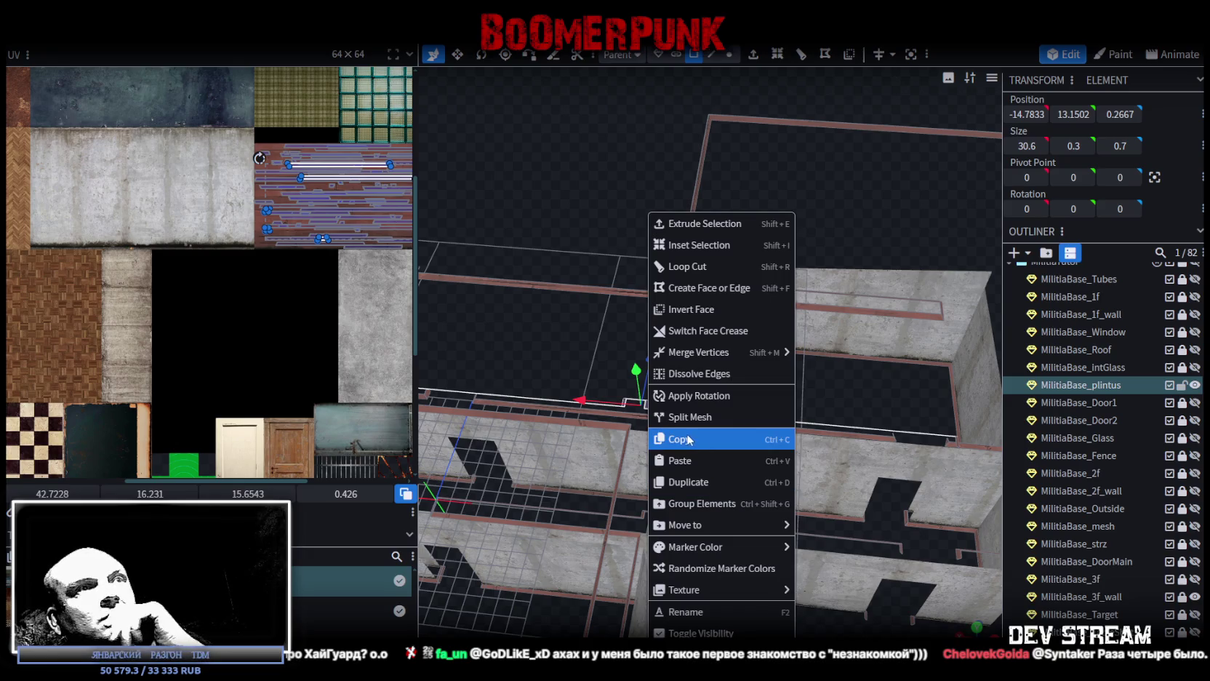
{"action": "left_click", "coordinate": [689, 440]}
{"action": "right_click", "coordinate": [647, 406]}
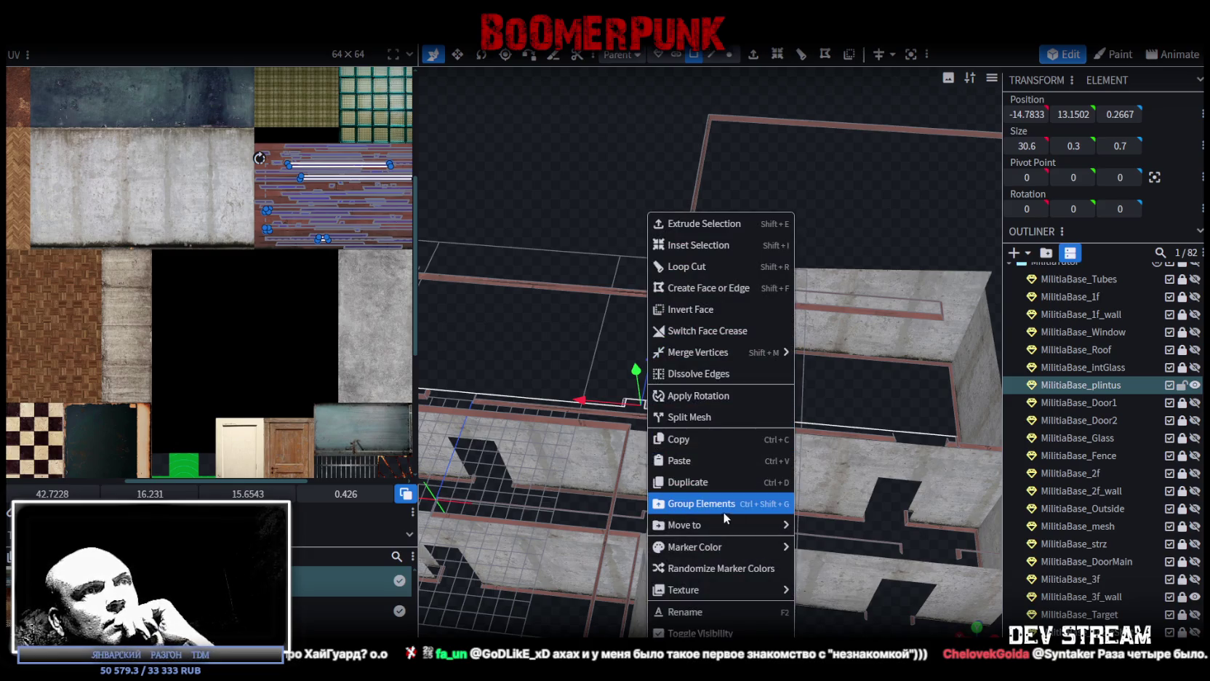
{"action": "left_click", "coordinate": [723, 459]}
{"action": "left_click", "coordinate": [723, 470]}
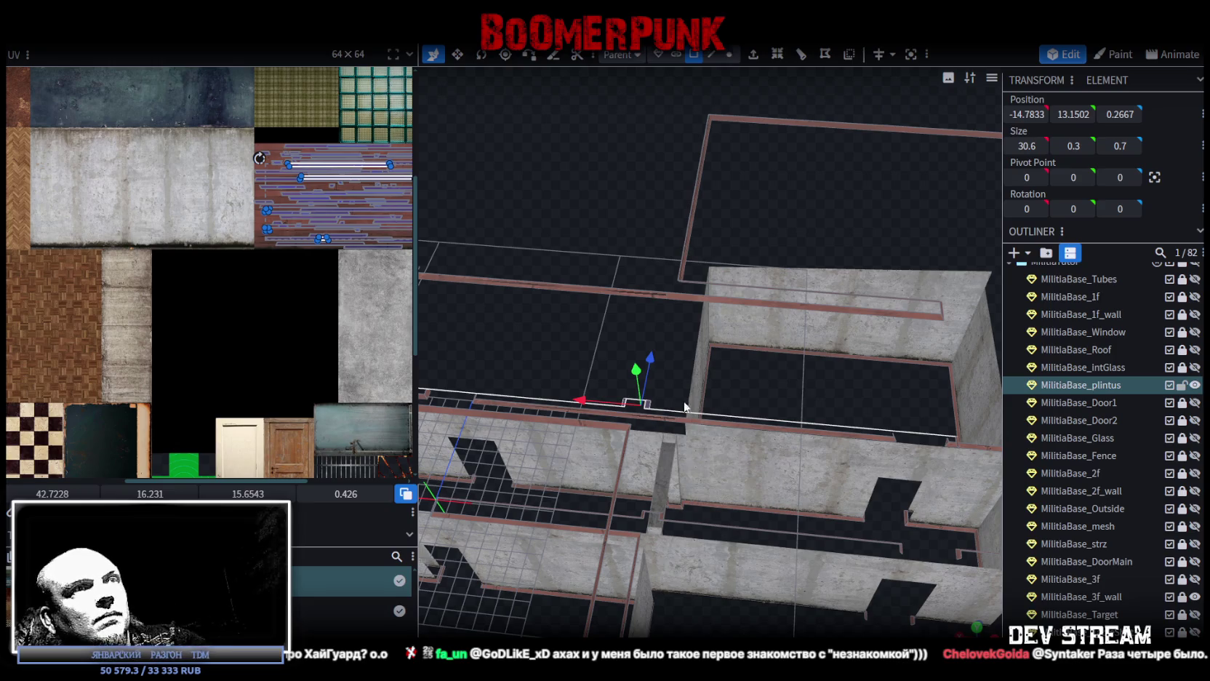
Step: Flip the pasted baseboard along Z and raise it toward the upper wall line
{"action": "right_click", "coordinate": [153, 46]}
{"action": "mouse_move", "coordinate": [182, 72]}
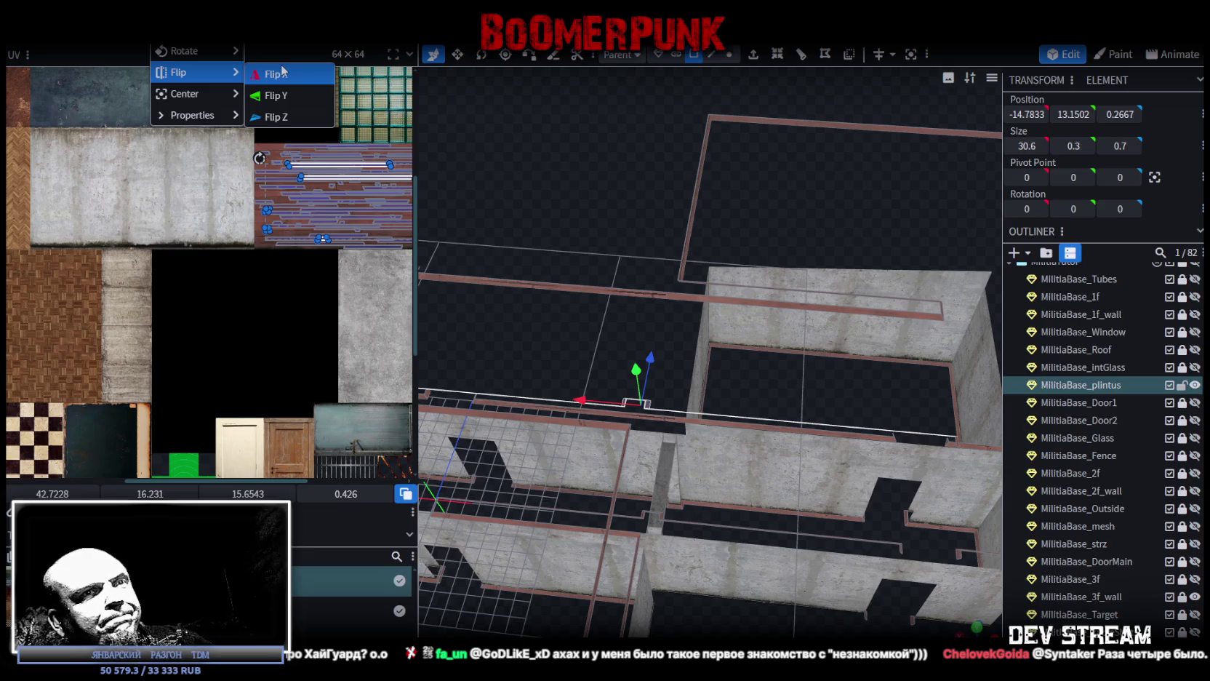
{"action": "left_click", "coordinate": [272, 117]}
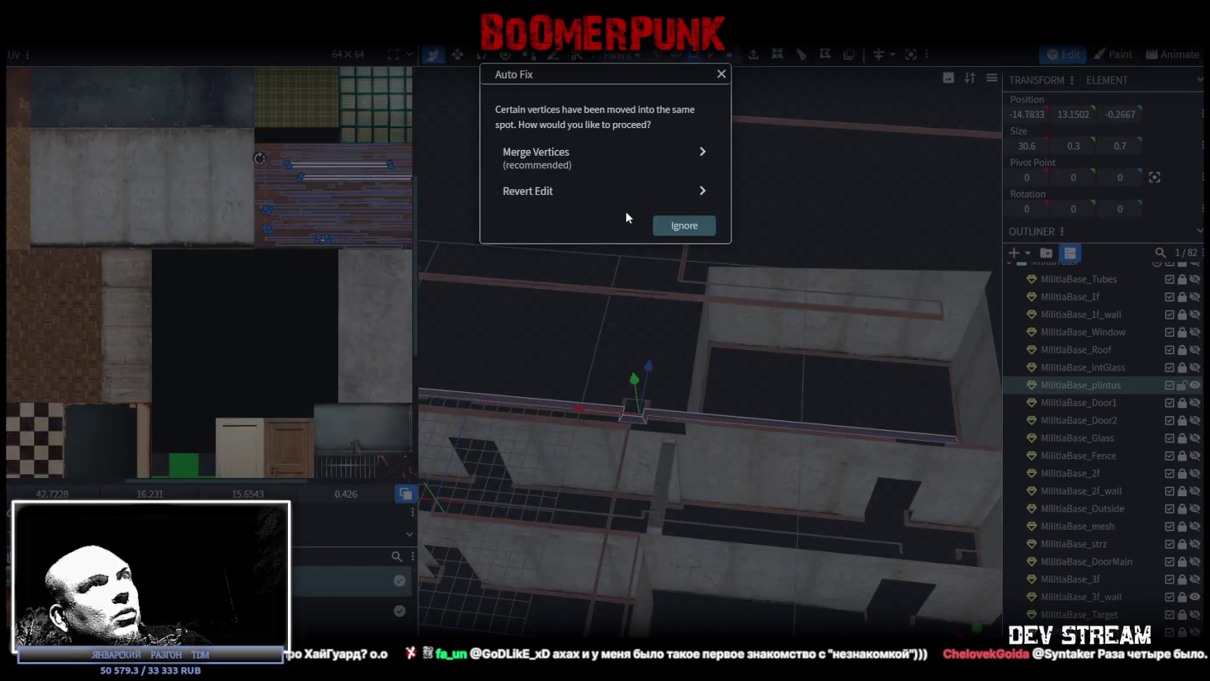
{"action": "left_click", "coordinate": [684, 224]}
{"action": "left_click_drag", "start_coordinate": [648, 367], "coordinate": [665, 255]}
{"action": "mouse_move", "coordinate": [591, 228]}
{"action": "left_mouse_down"}
{"action": "mouse_move", "coordinate": [544, 231]}
{"action": "mouse_move", "coordinate": [569, 213]}
{"action": "mouse_move", "coordinate": [564, 222]}
{"action": "mouse_move", "coordinate": [655, 315]}
{"action": "left_mouse_up"}
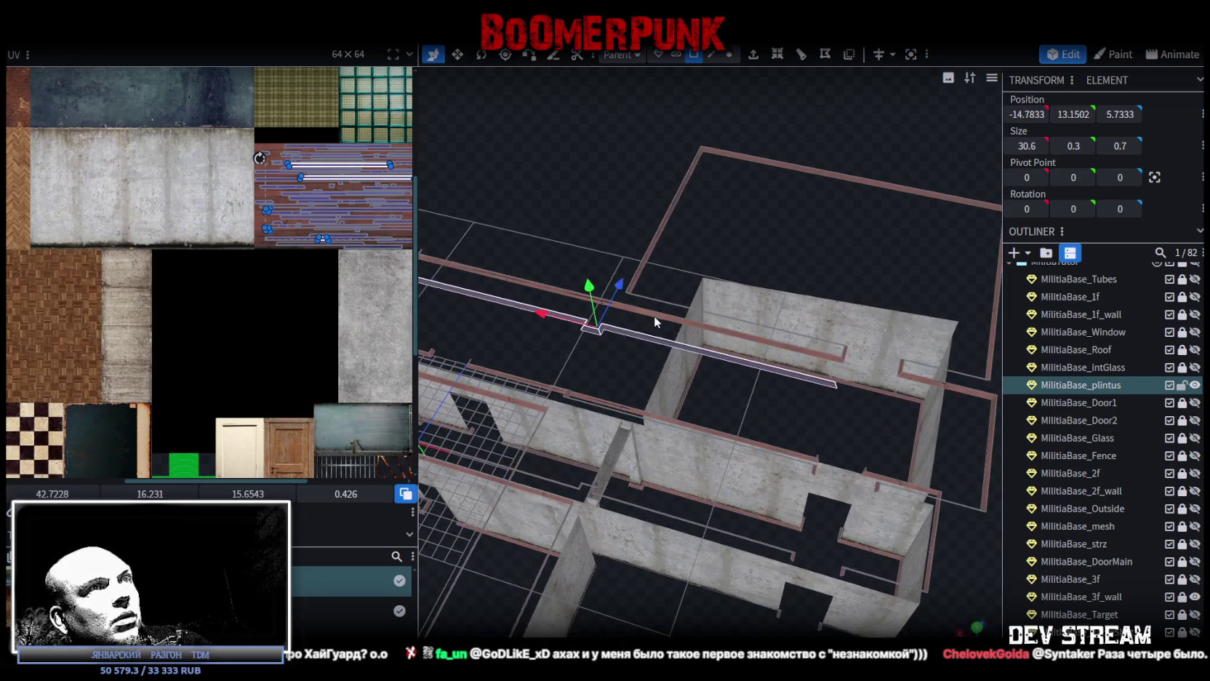
Step: Align the baseboard segments, raise the combined strip two units, merge overlapping vertices, and save
{"action": "left_click", "coordinate": [656, 318]}
{"action": "left_click", "coordinate": [593, 333]}
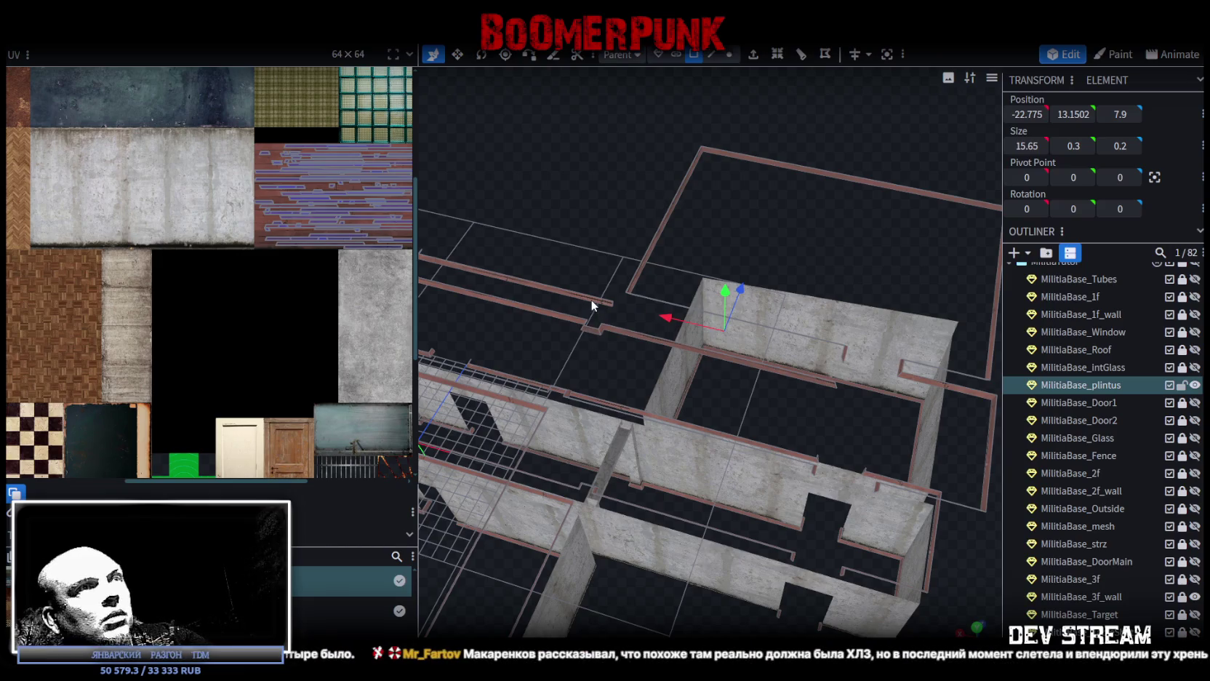
{"action": "left_click", "coordinate": [590, 299]}
{"action": "left_click_drag", "start_coordinate": [589, 304], "coordinate": [574, 332]}
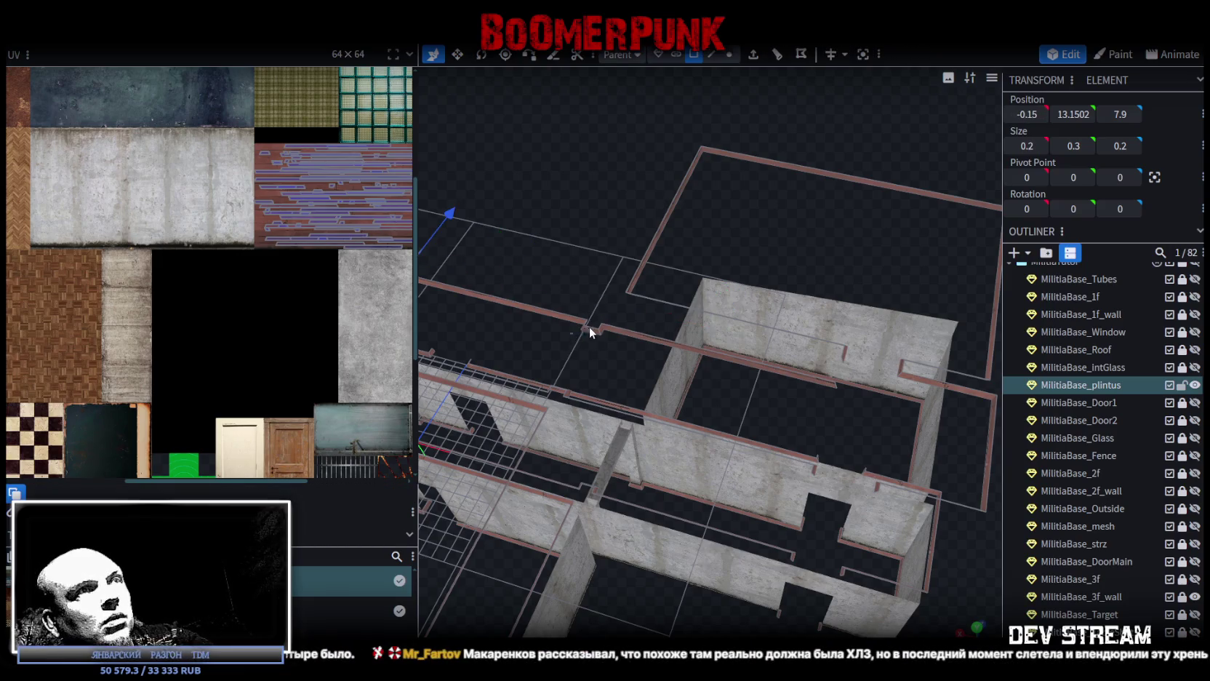
{"action": "left_click", "coordinate": [589, 325], "text": "shift"}
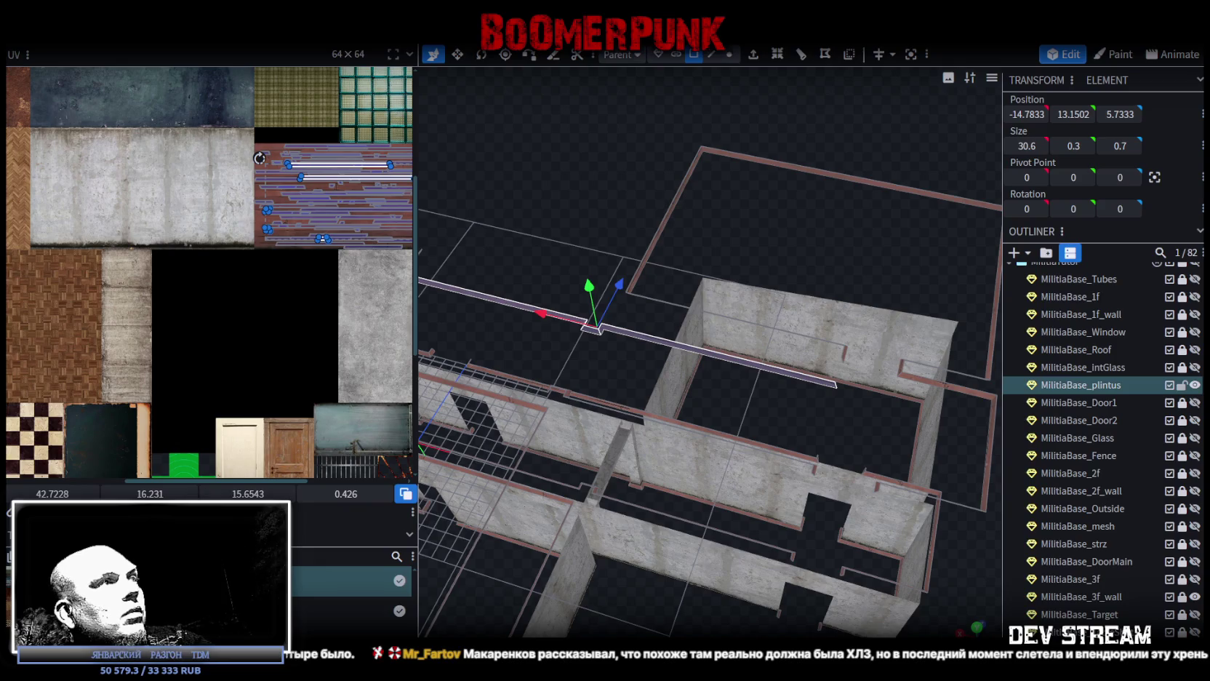
{"action": "left_click_drag", "start_coordinate": [621, 287], "coordinate": [636, 260]}
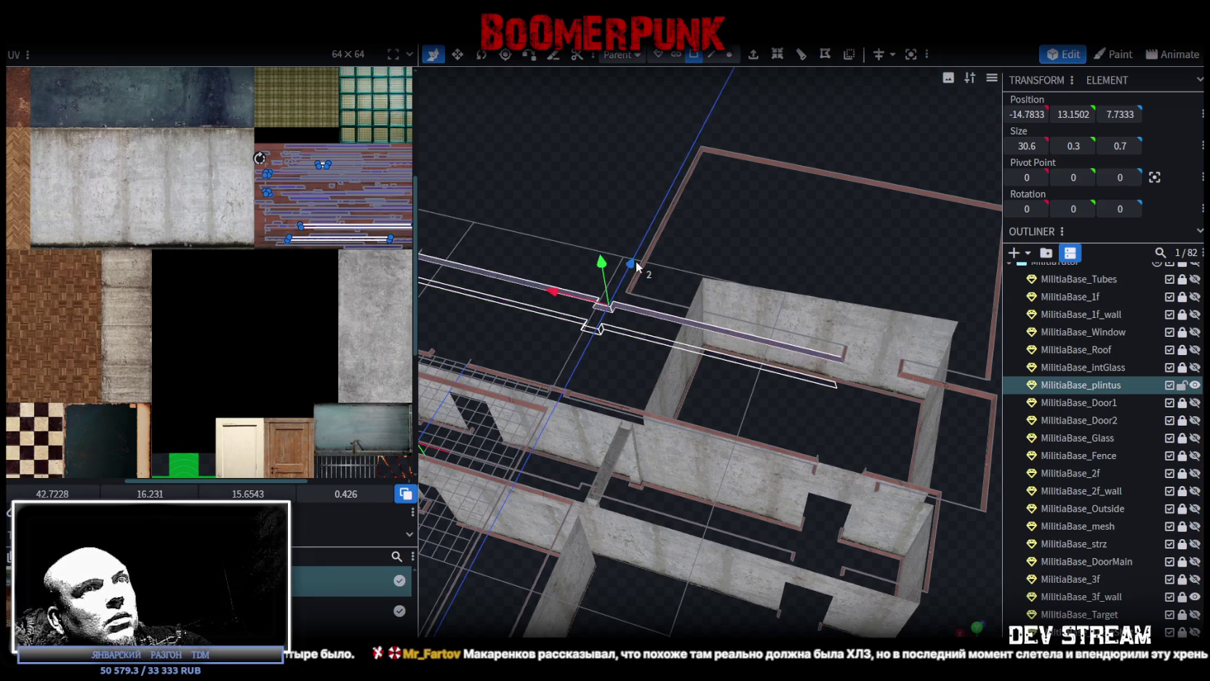
{"action": "left_click", "coordinate": [551, 167]}
{"action": "left_click_drag", "start_coordinate": [680, 586], "coordinate": [805, 546]}
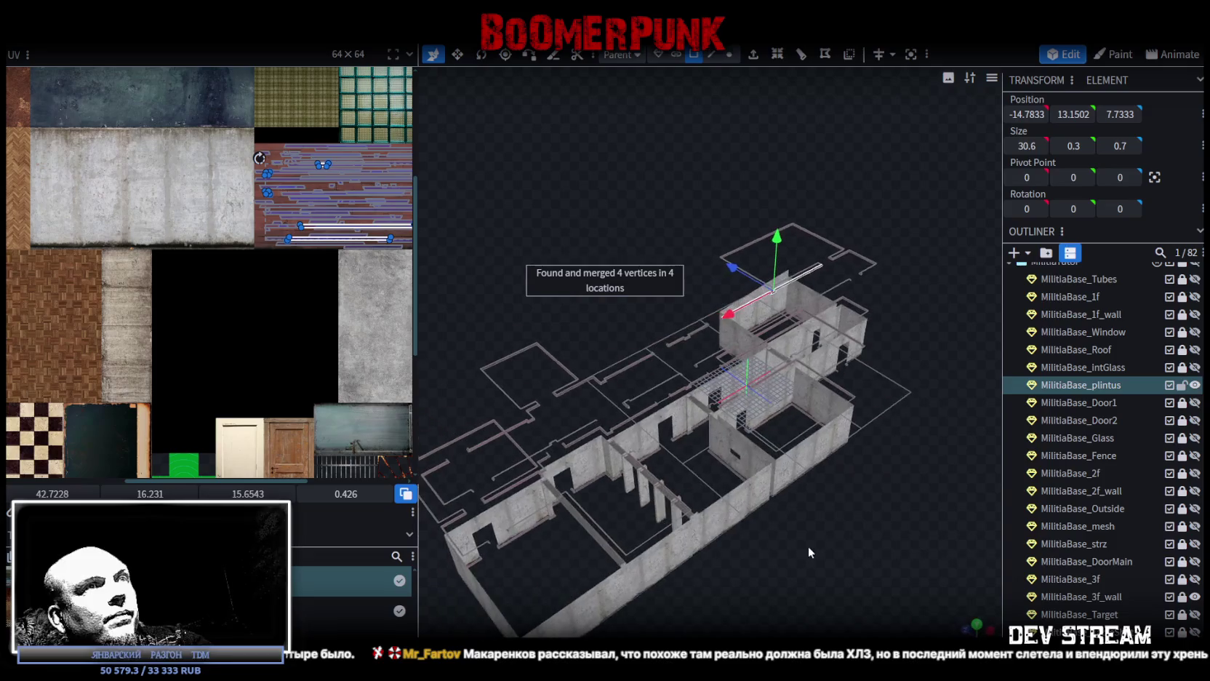
{"action": "key", "text": "ctrl+s"}
Step: Export the model as FBX, overwriting Build0Tutor.fbx in the Buildings folder, then return to Unity
{"action": "key", "text": "alt+f"}
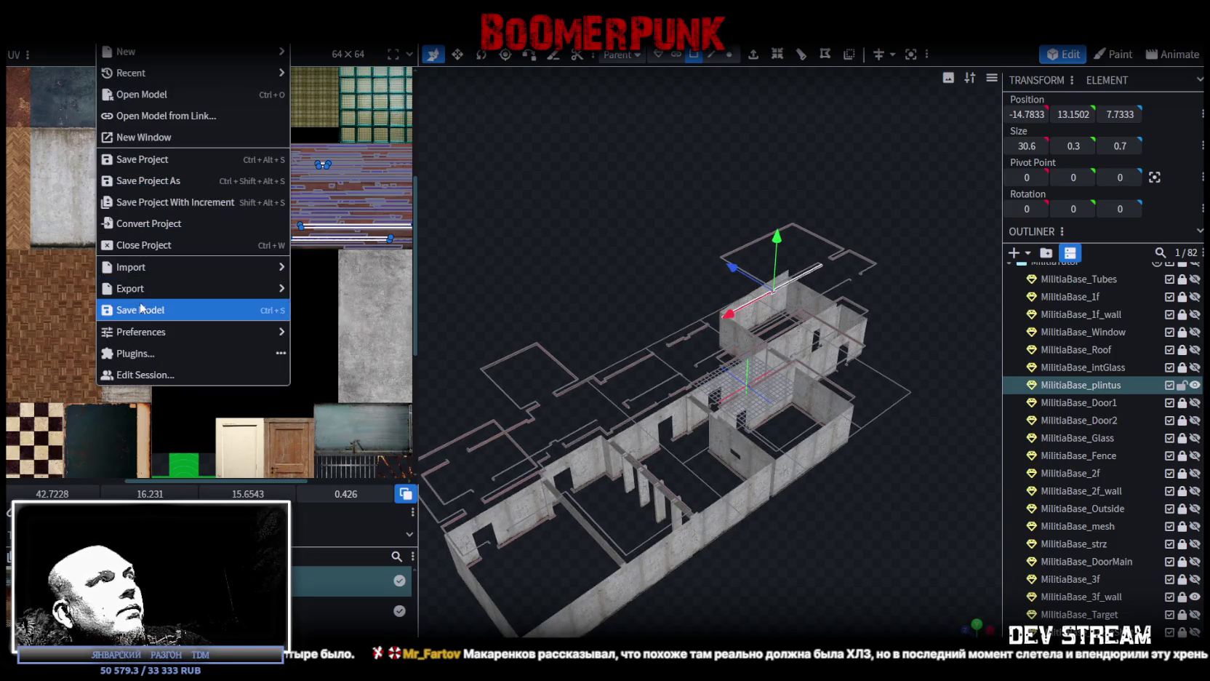
{"action": "left_click", "coordinate": [368, 335]}
{"action": "left_click", "coordinate": [644, 203]}
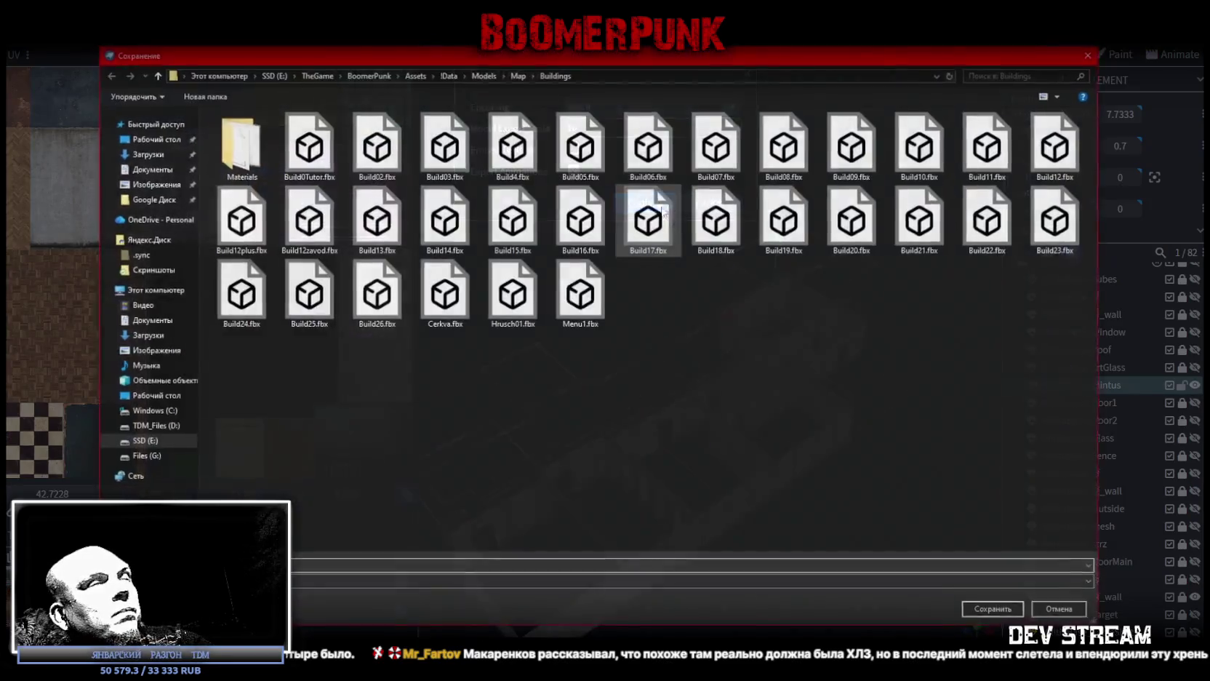
{"action": "double_click", "coordinate": [296, 145]}
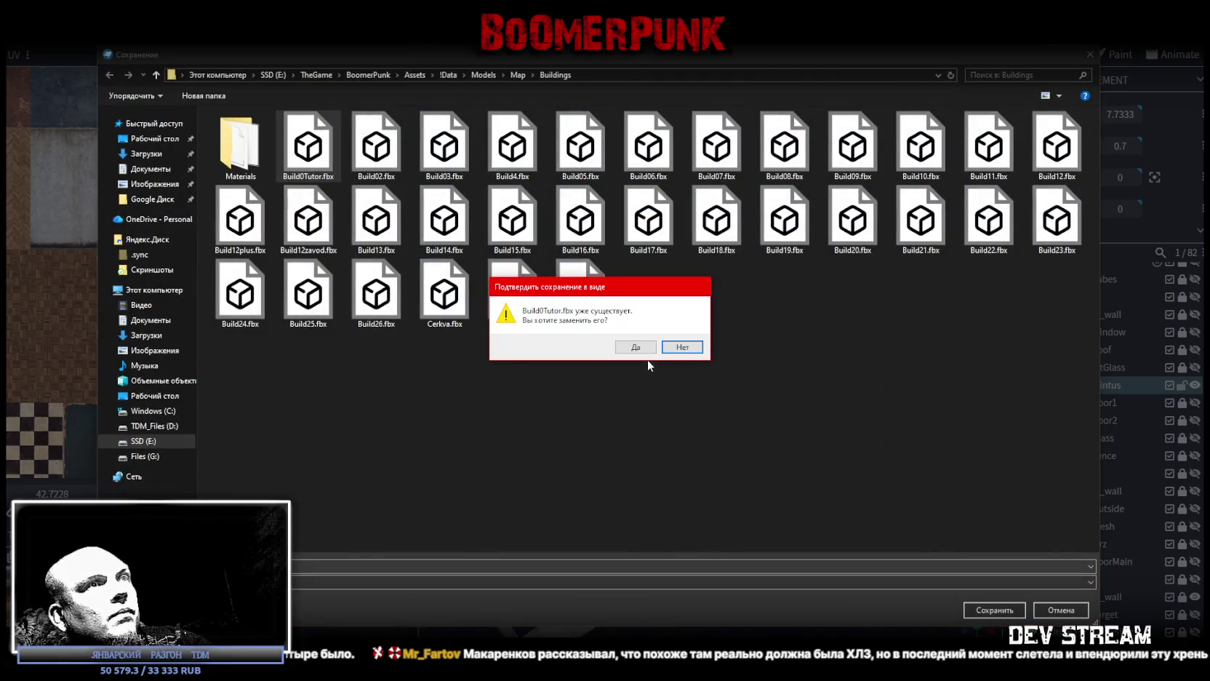
{"action": "left_click", "coordinate": [644, 347]}
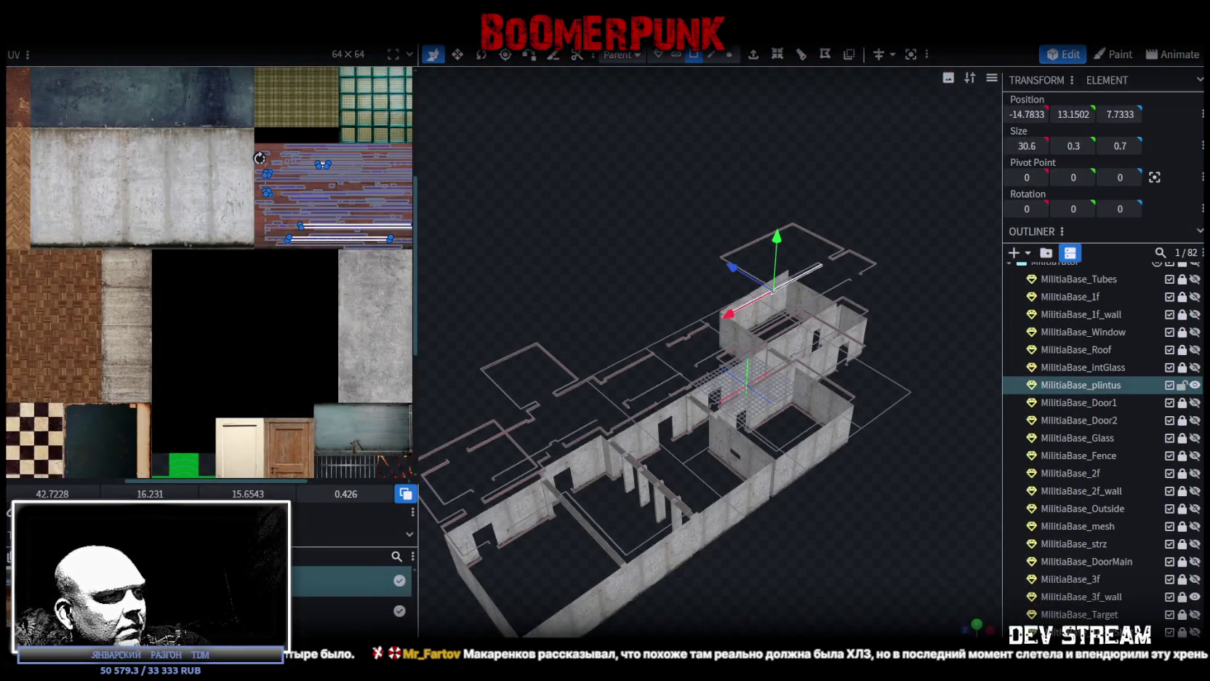
{"action": "key", "text": "alt+Tab"}
{"action": "mouse_move", "coordinate": [700, 251]}
{"action": "left_mouse_down"}
{"action": "mouse_move", "coordinate": [582, 226]}
{"action": "mouse_move", "coordinate": [400, 219]}
{"action": "mouse_move", "coordinate": [451, 269]}
{"action": "mouse_move", "coordinate": [638, 210]}
{"action": "left_mouse_up"}
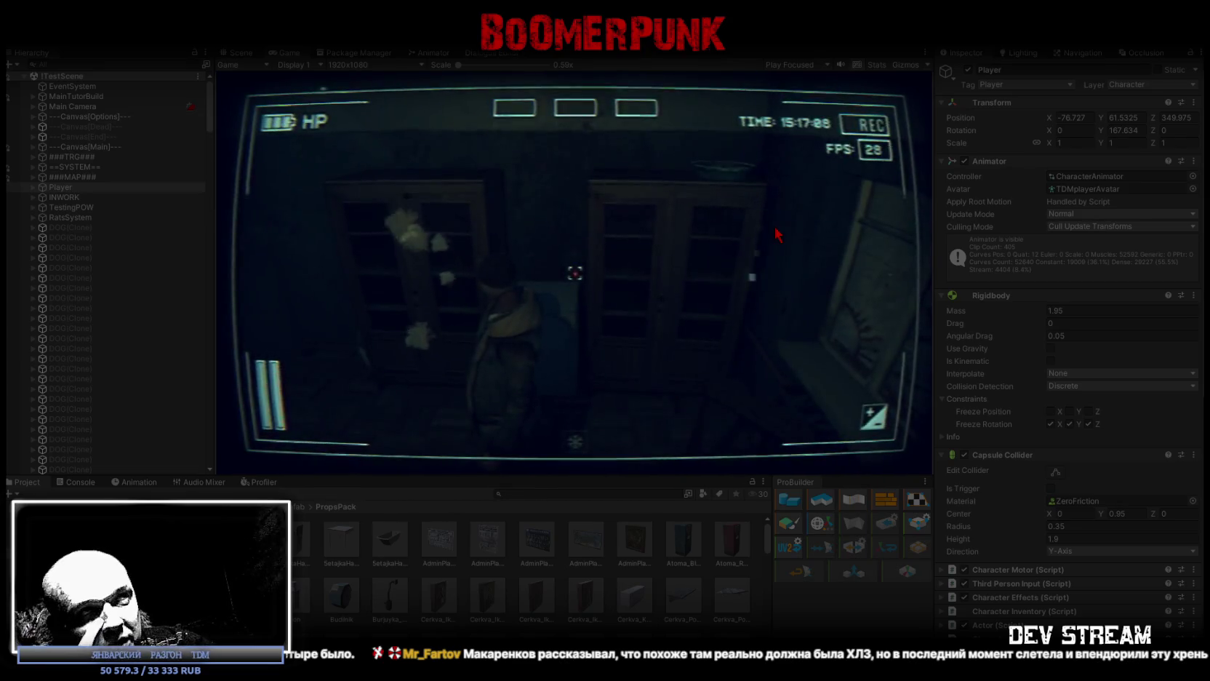
Step: With the game view maximised, walk the player through the parquet room and corridors
{"action": "double_click", "coordinate": [292, 53]}
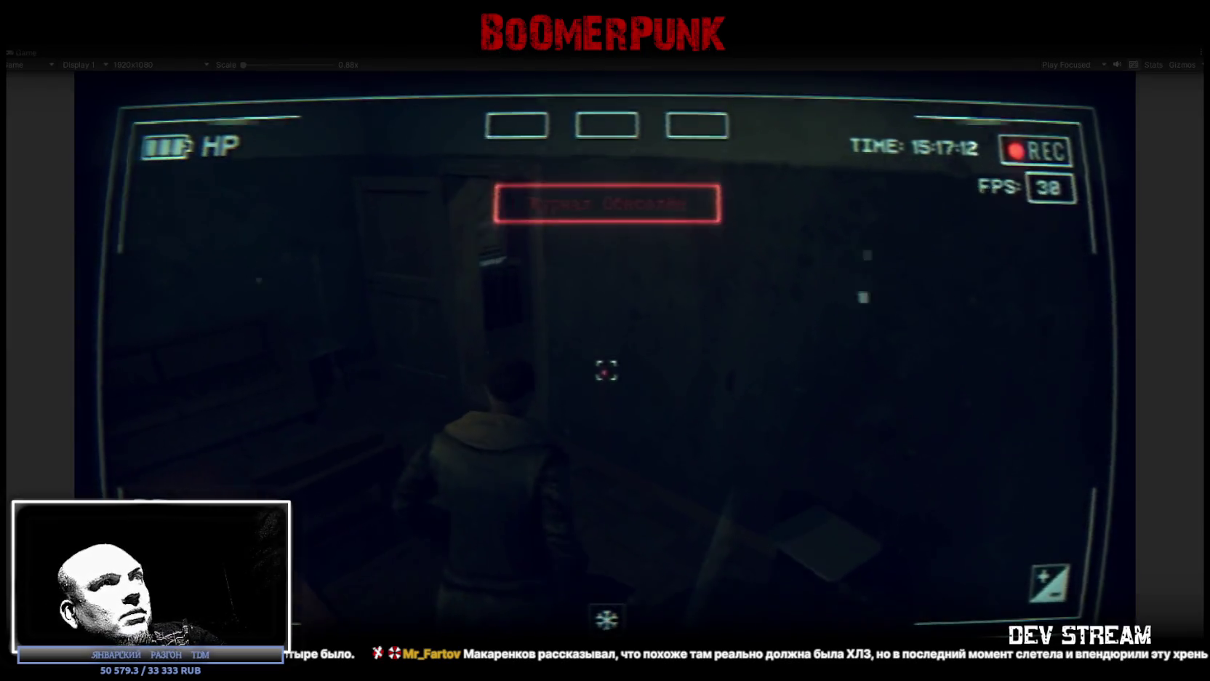
{"action": "key", "text": "w"}
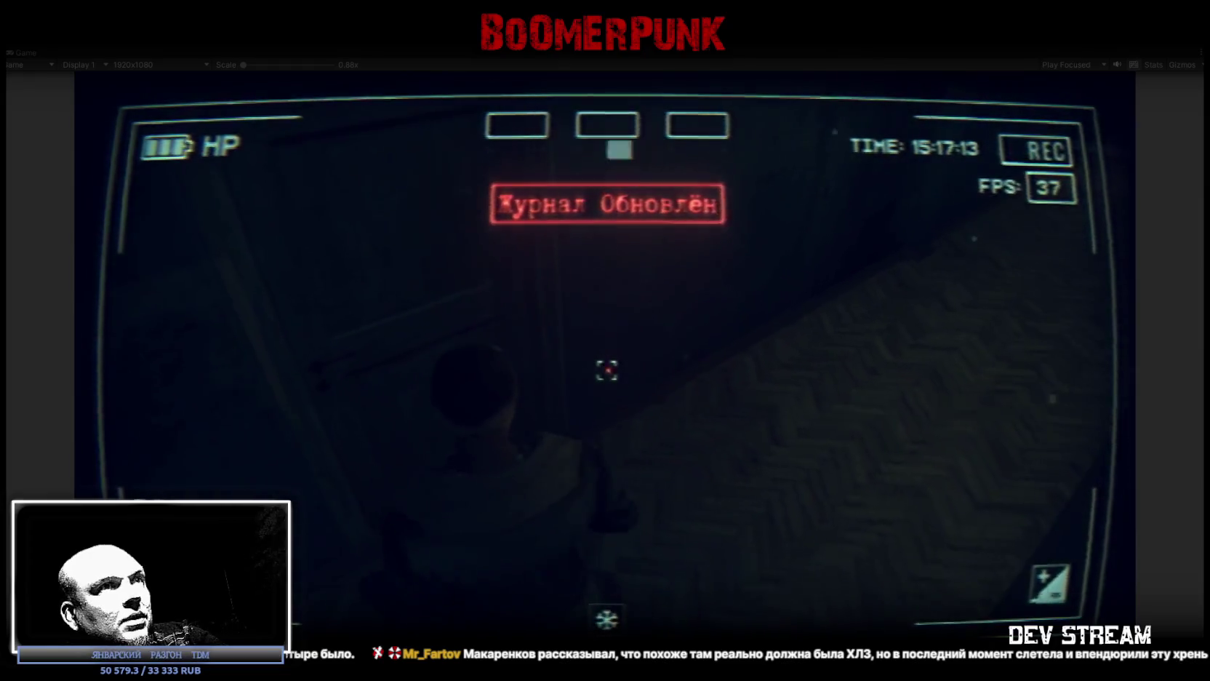
{"action": "key", "text": "w"}
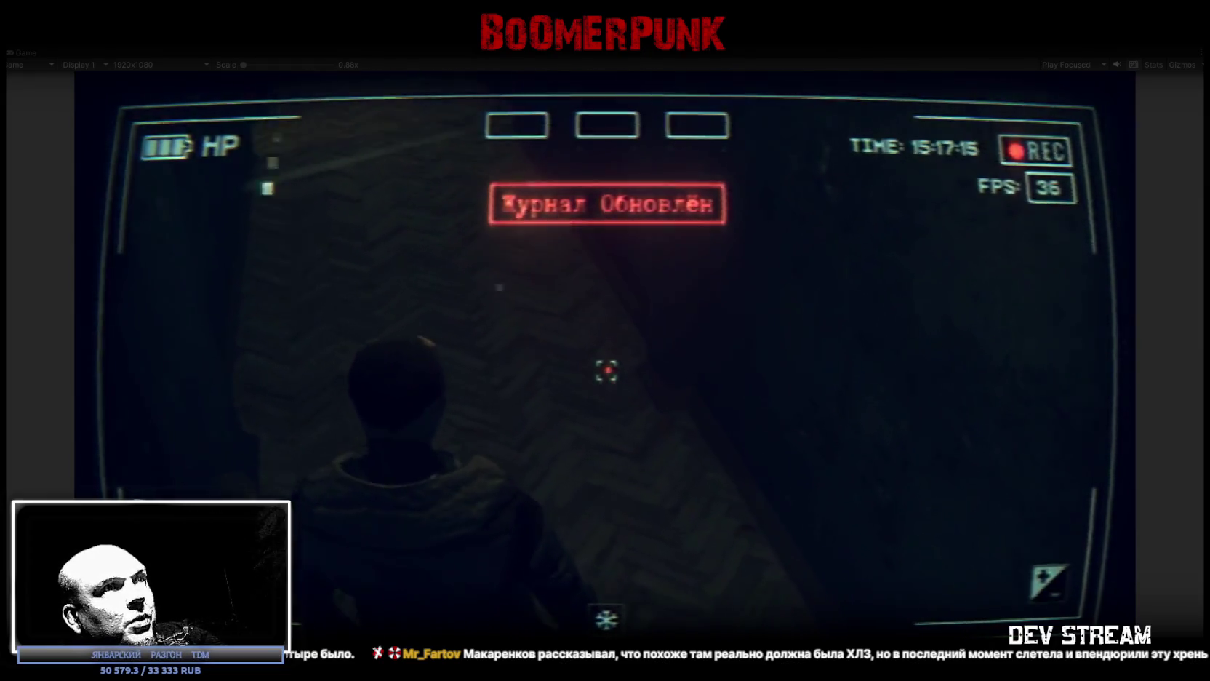
{"action": "key", "text": "w"}
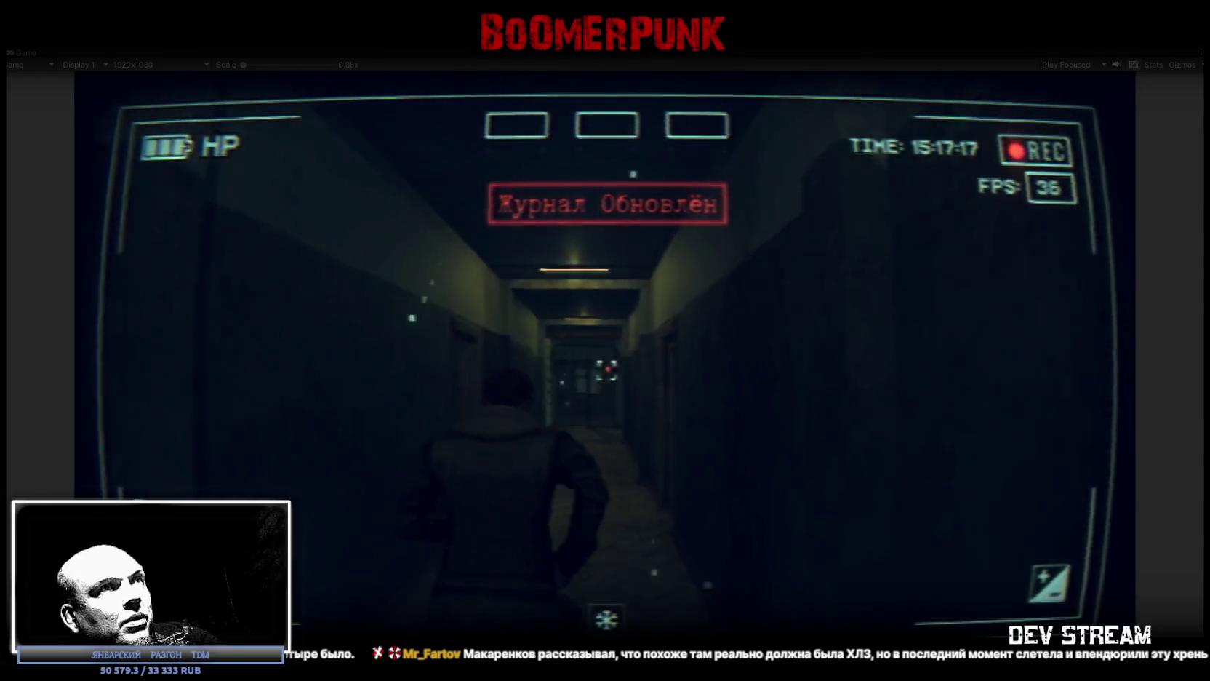
{"action": "key", "text": "w"}
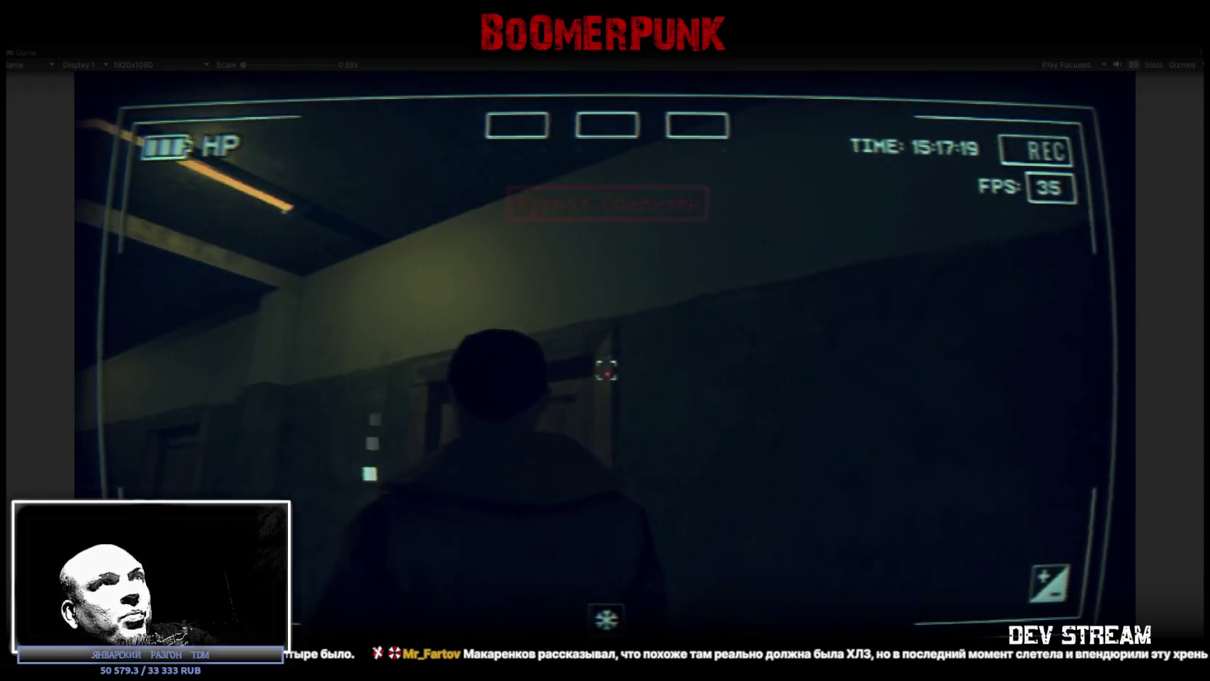
{"action": "key", "text": "w"}
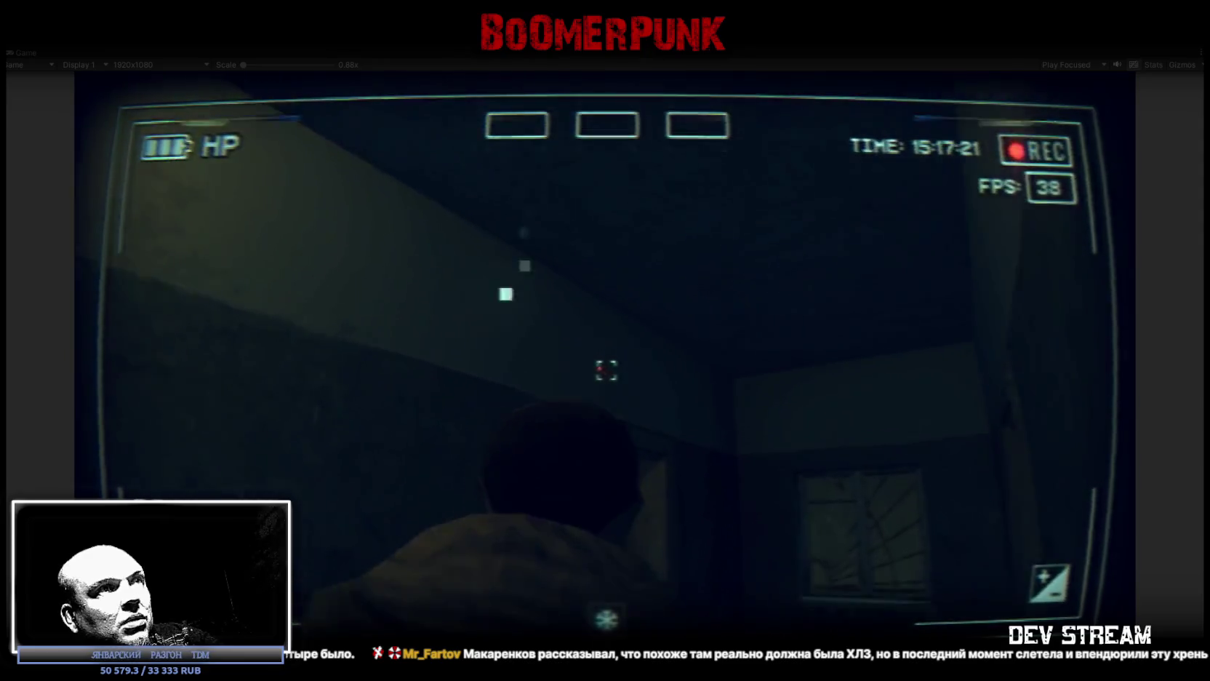
{"action": "key", "text": "w"}
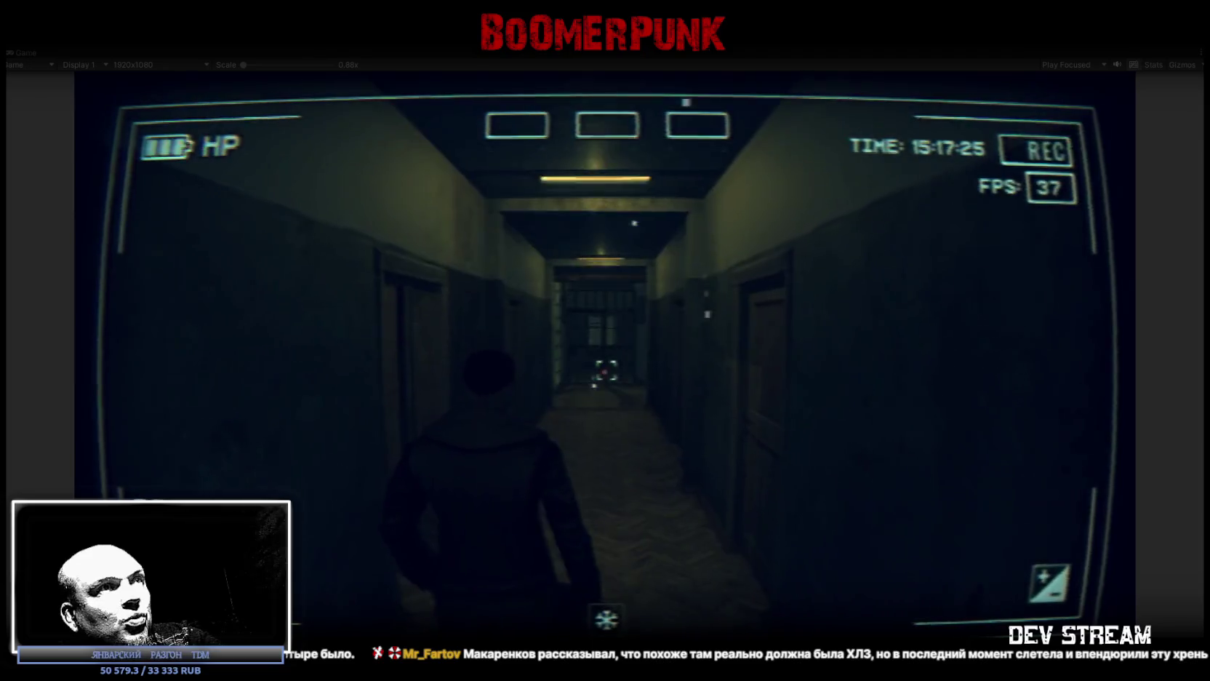
{"action": "key", "text": "w"}
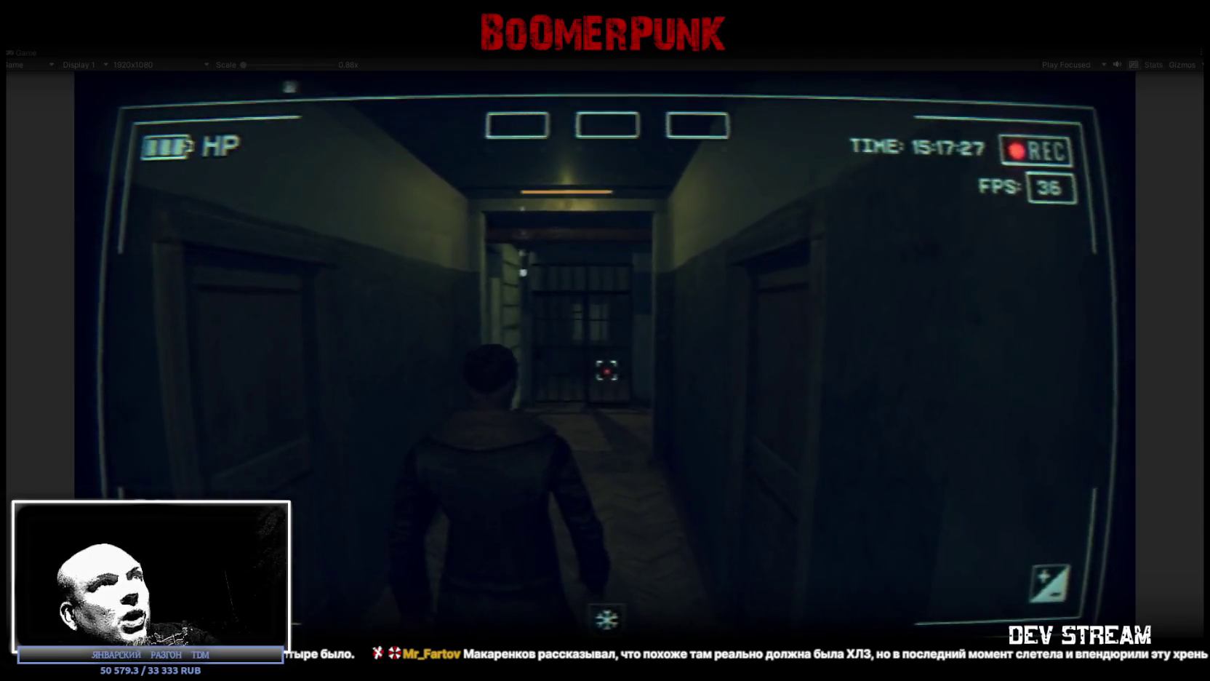
{"action": "key", "text": "w"}
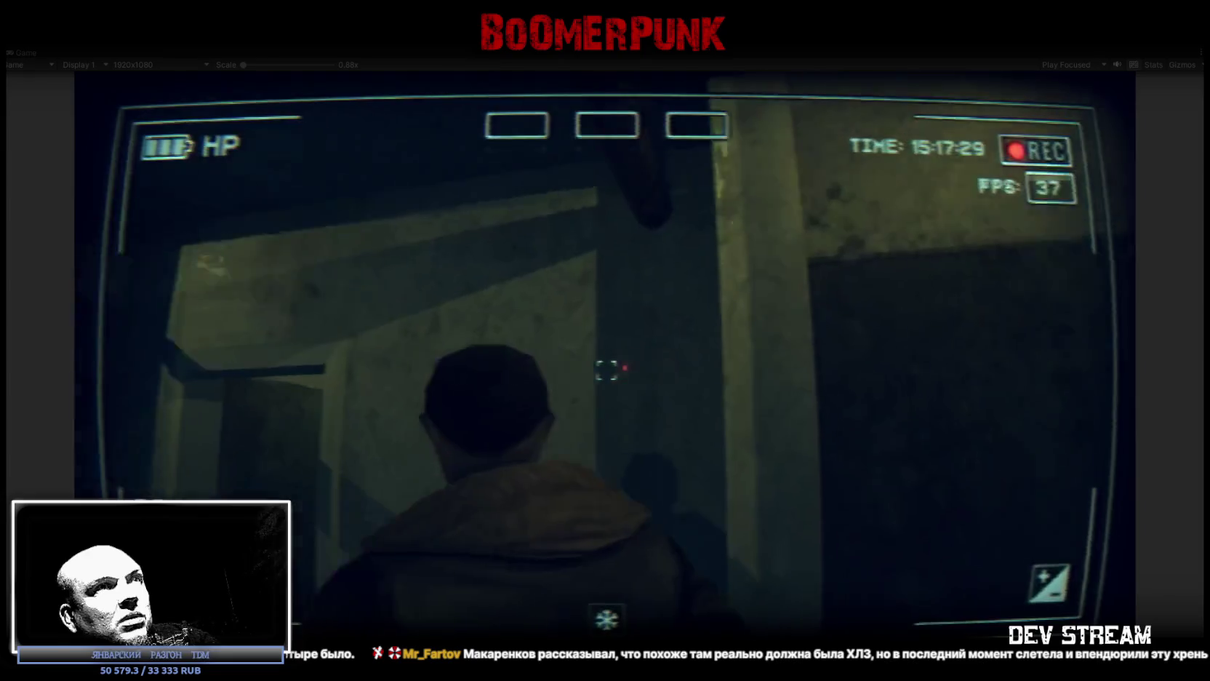
{"action": "key", "text": "w"}
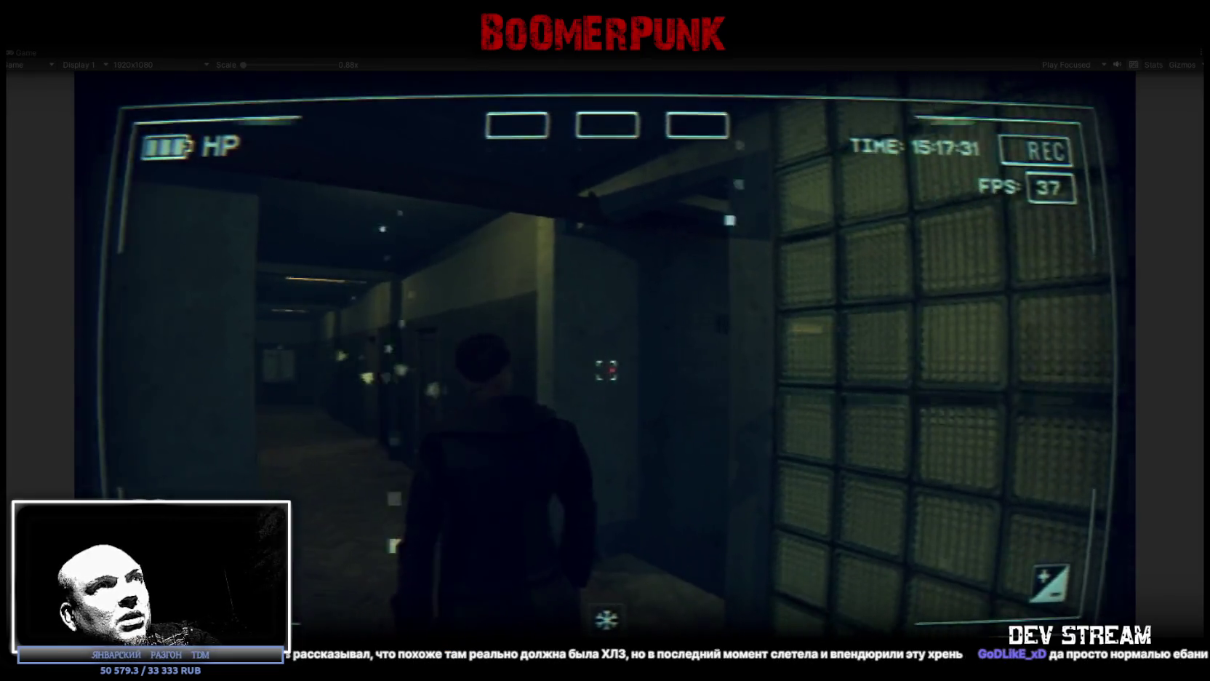
Step: Descend the stairwell to the barred cage door and look between it and the staircase
{"action": "key", "text": "w"}
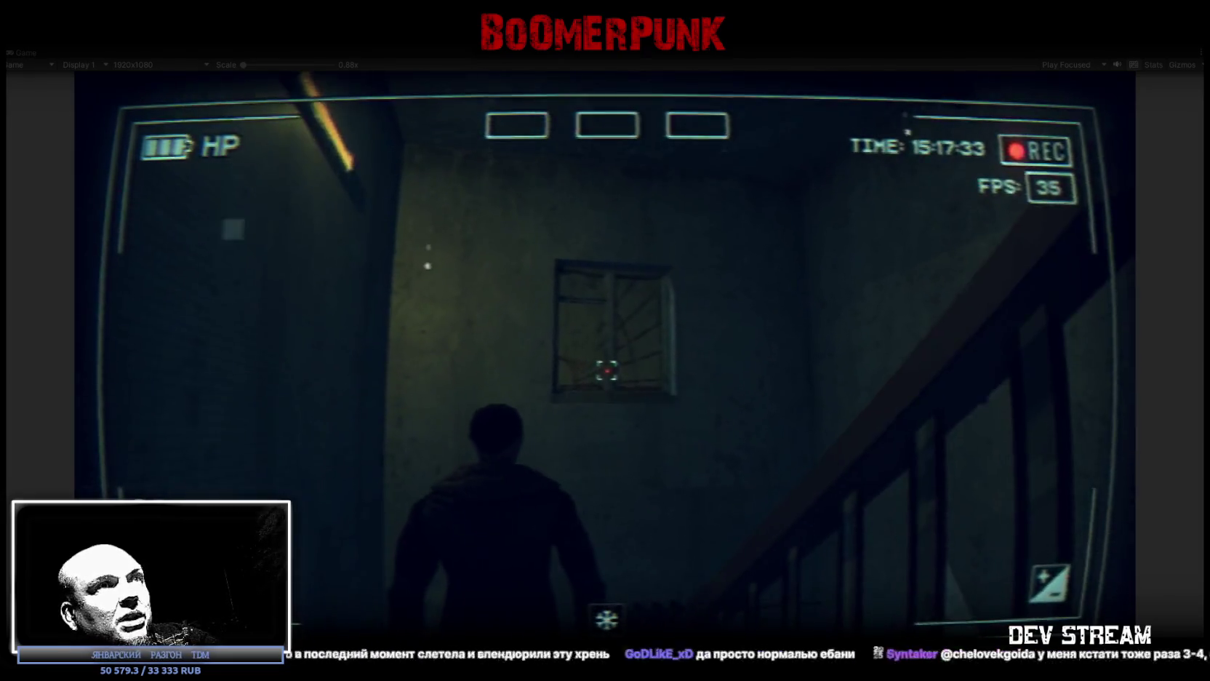
{"action": "key", "text": "w"}
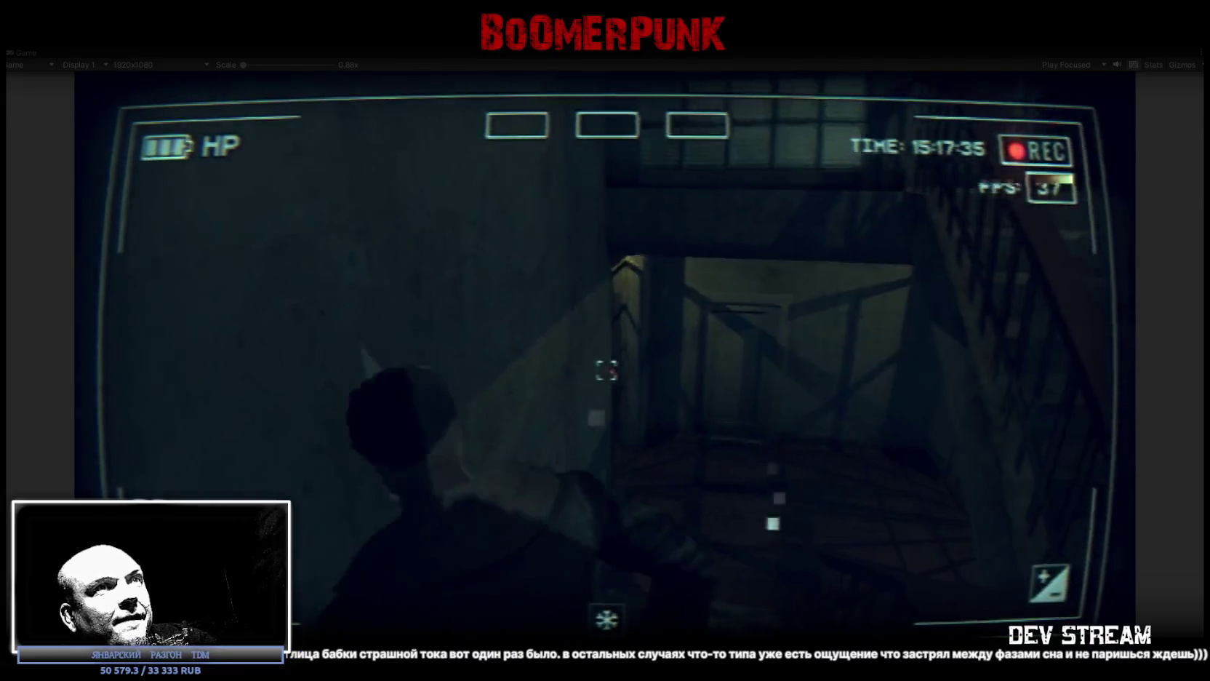
{"action": "key", "text": "w"}
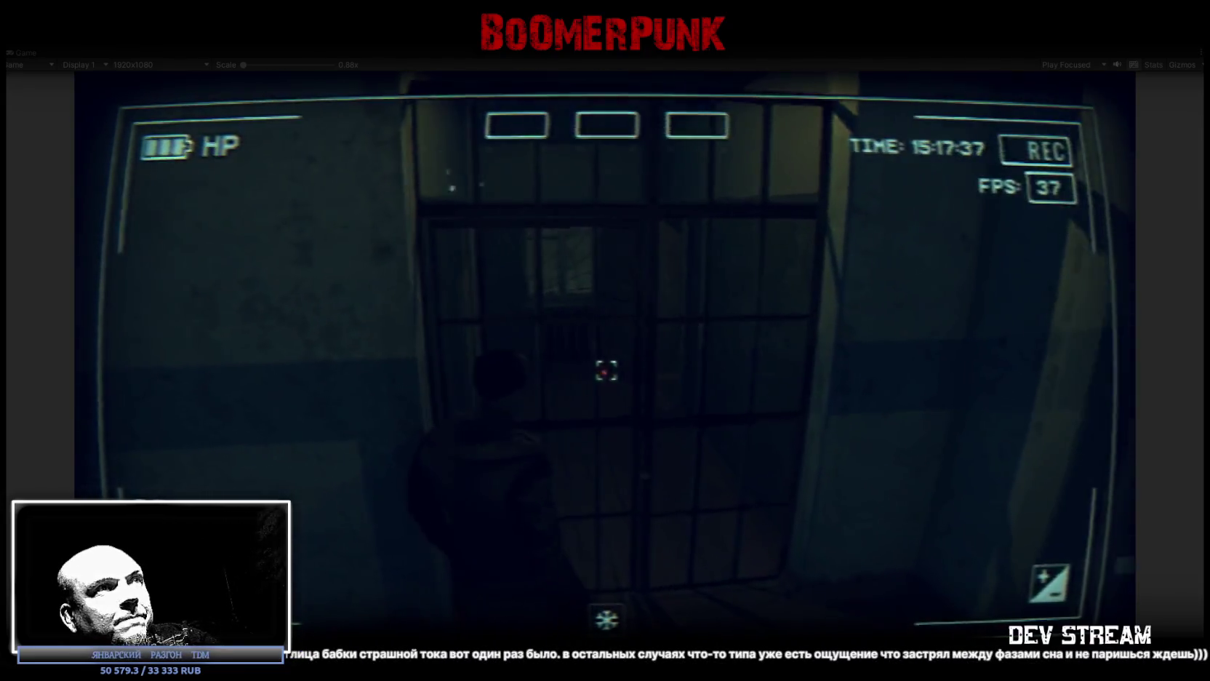
{"action": "key", "text": "w"}
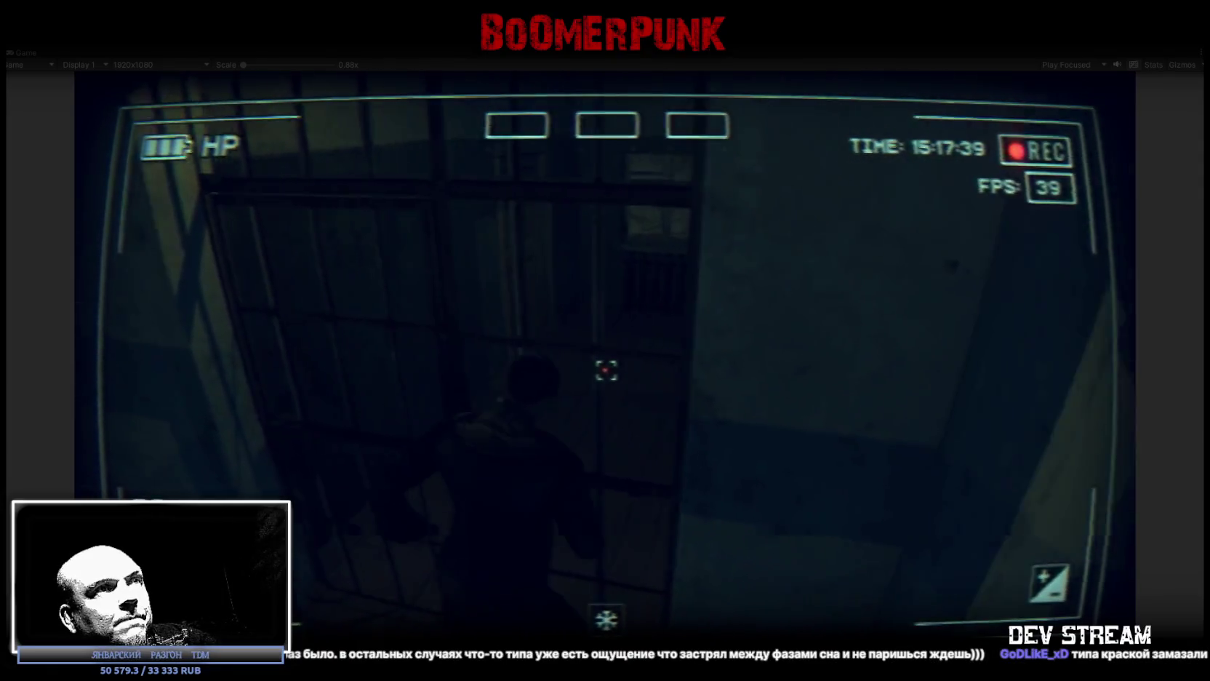
{"action": "key", "text": "w"}
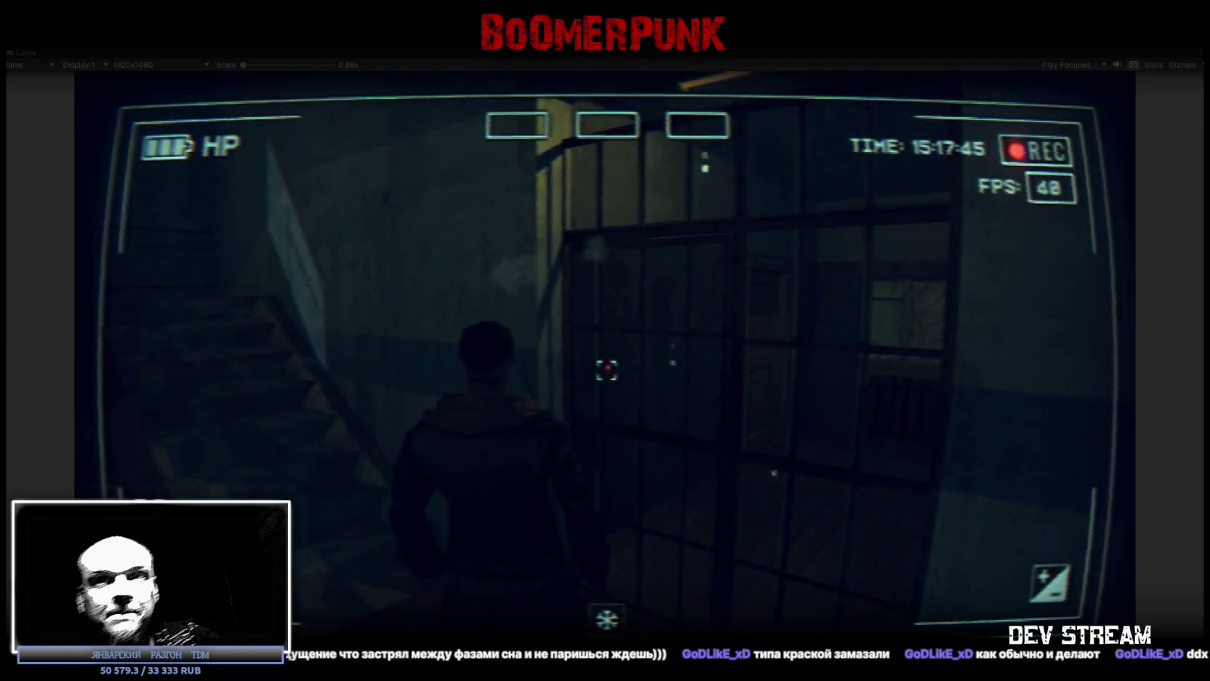
{"action": "key", "text": "w"}
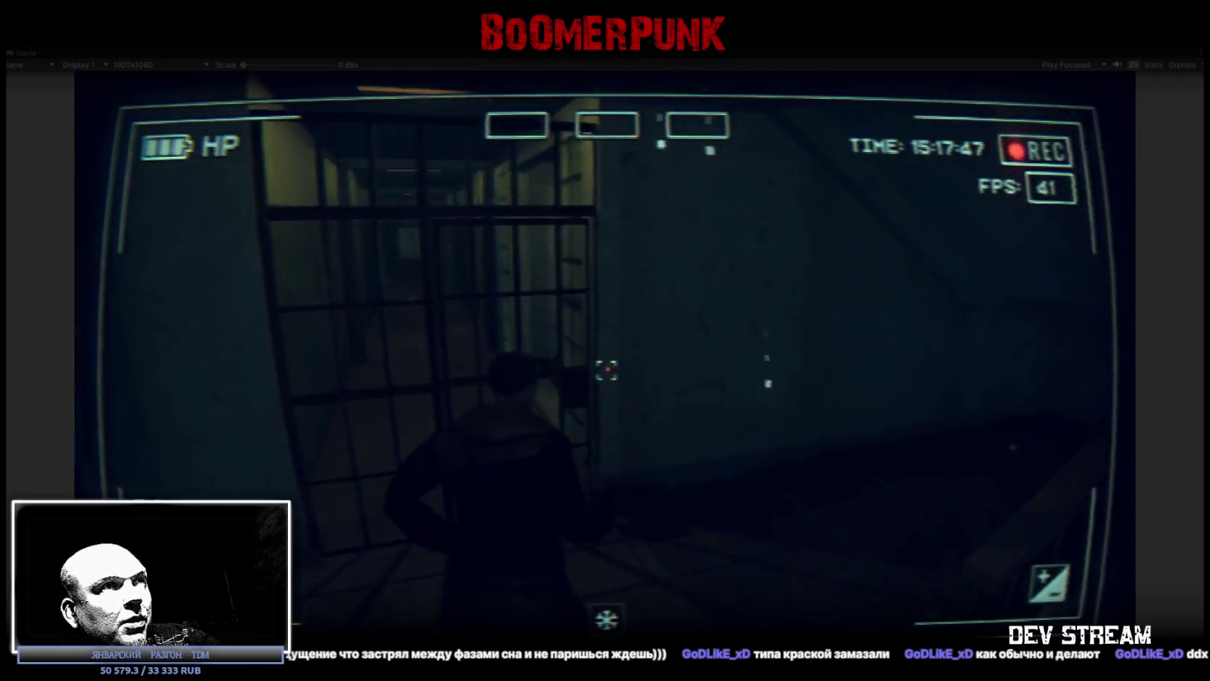
{"action": "key", "text": "w"}
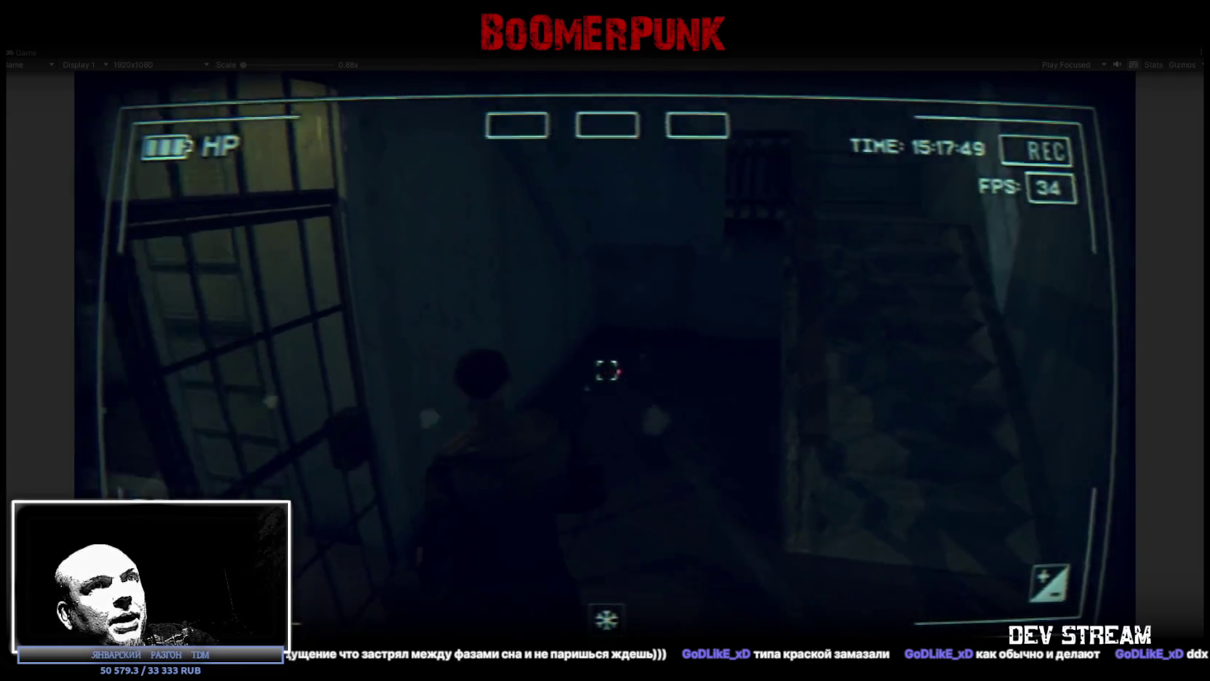
{"action": "key", "text": "w"}
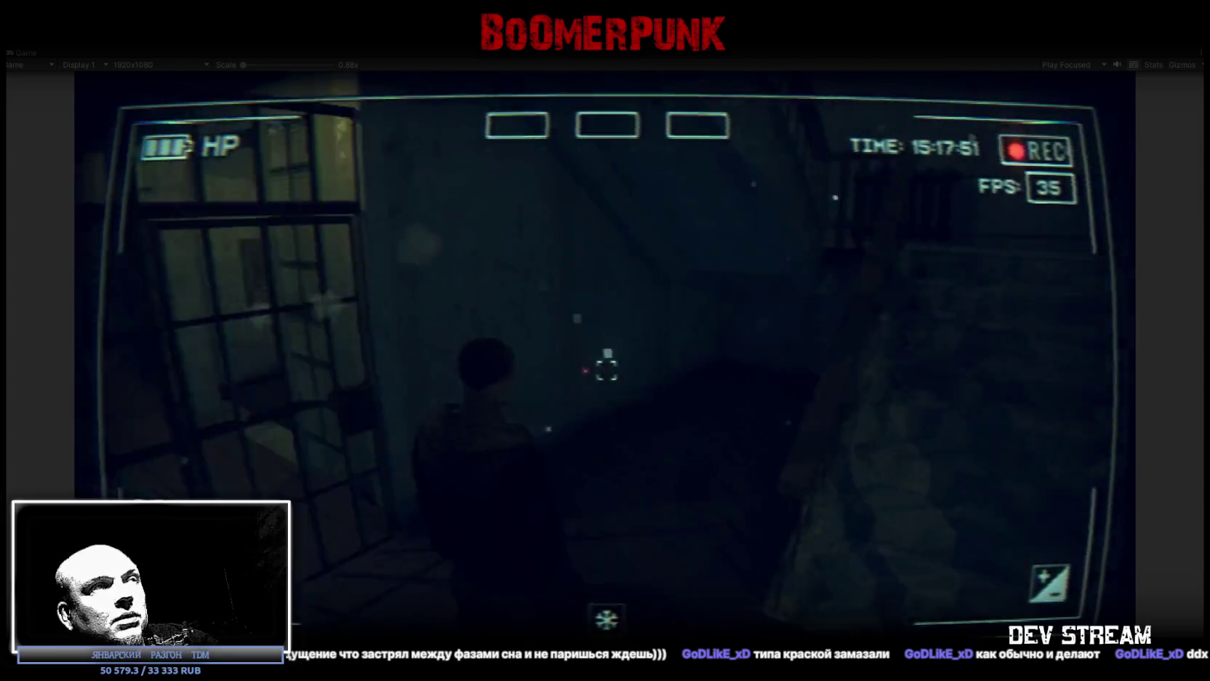
{"action": "key", "text": "w"}
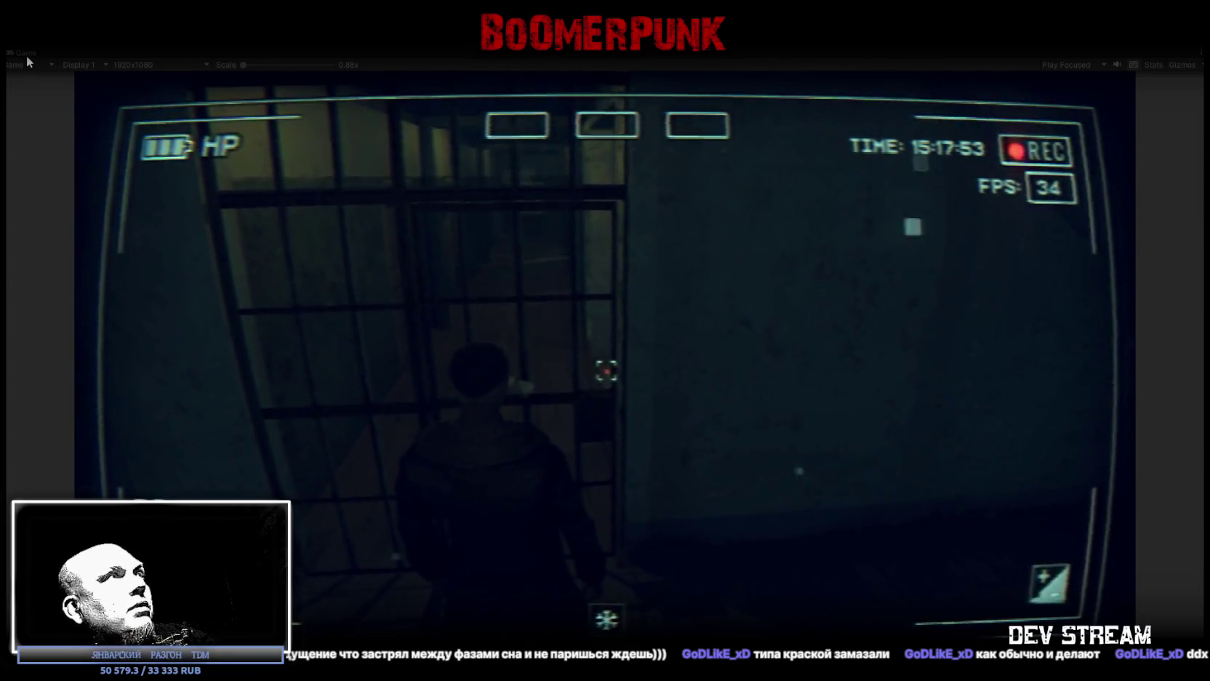
{"action": "double_click", "coordinate": [27, 52]}
Step: Select and frame Kolektori_Tunel7_Door in Scene view and deactivate it so the door vanishes
{"action": "left_click", "coordinate": [240, 52]}
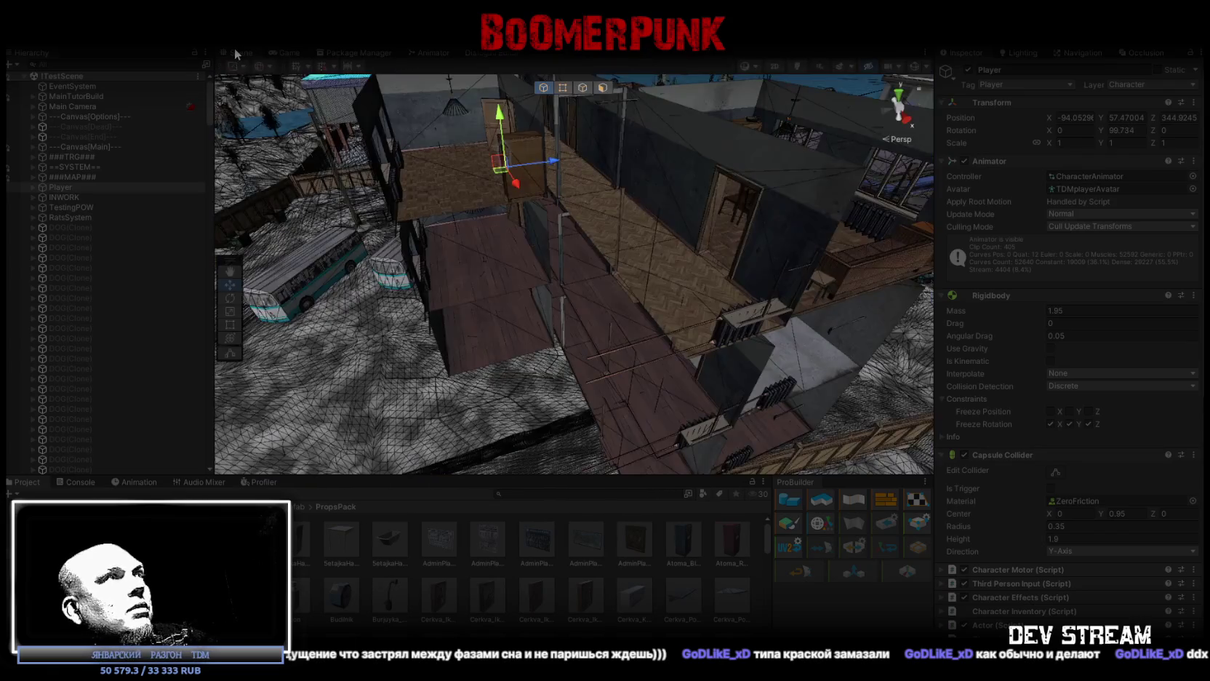
{"action": "mouse_move", "coordinate": [692, 234]}
{"action": "left_mouse_down"}
{"action": "mouse_move", "coordinate": [683, 184]}
{"action": "mouse_move", "coordinate": [557, 260]}
{"action": "mouse_move", "coordinate": [539, 286]}
{"action": "left_mouse_up"}
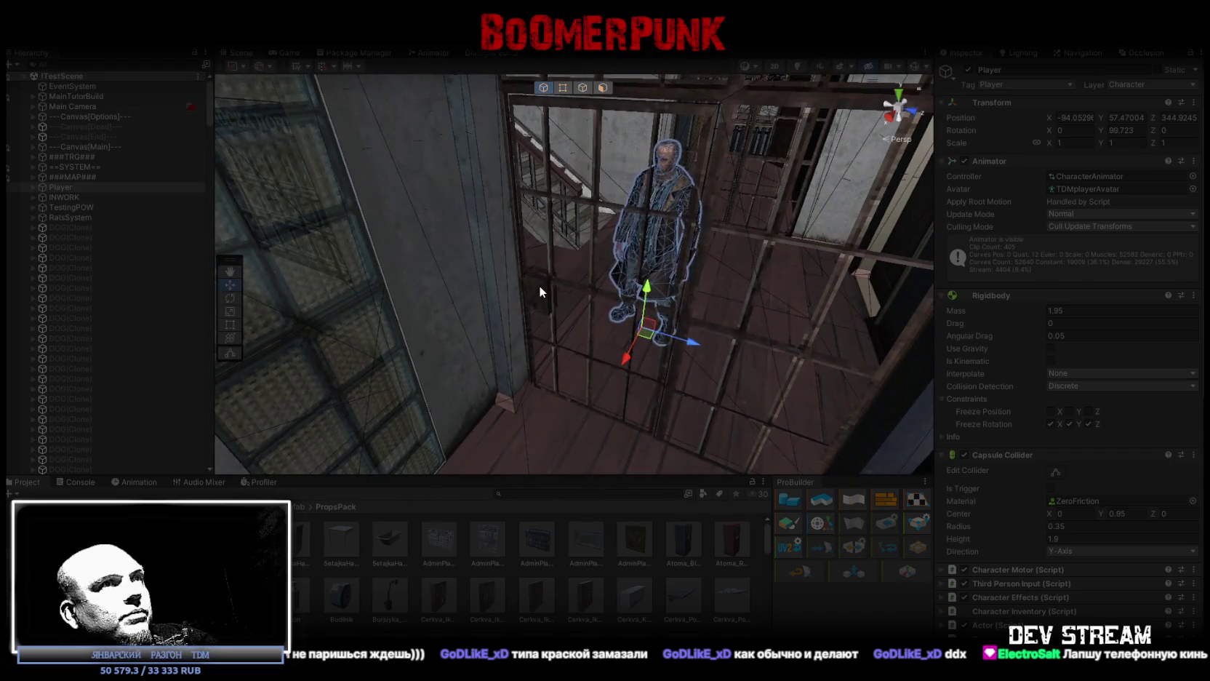
{"action": "left_click", "coordinate": [539, 286]}
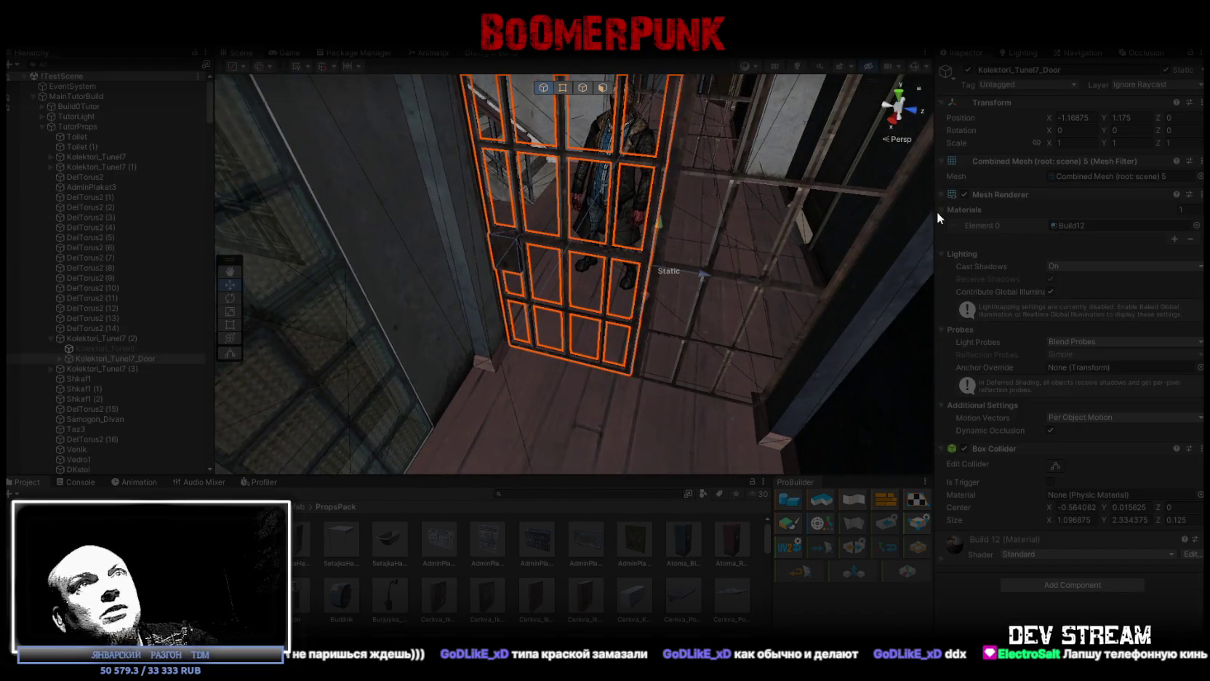
{"action": "key", "text": "f"}
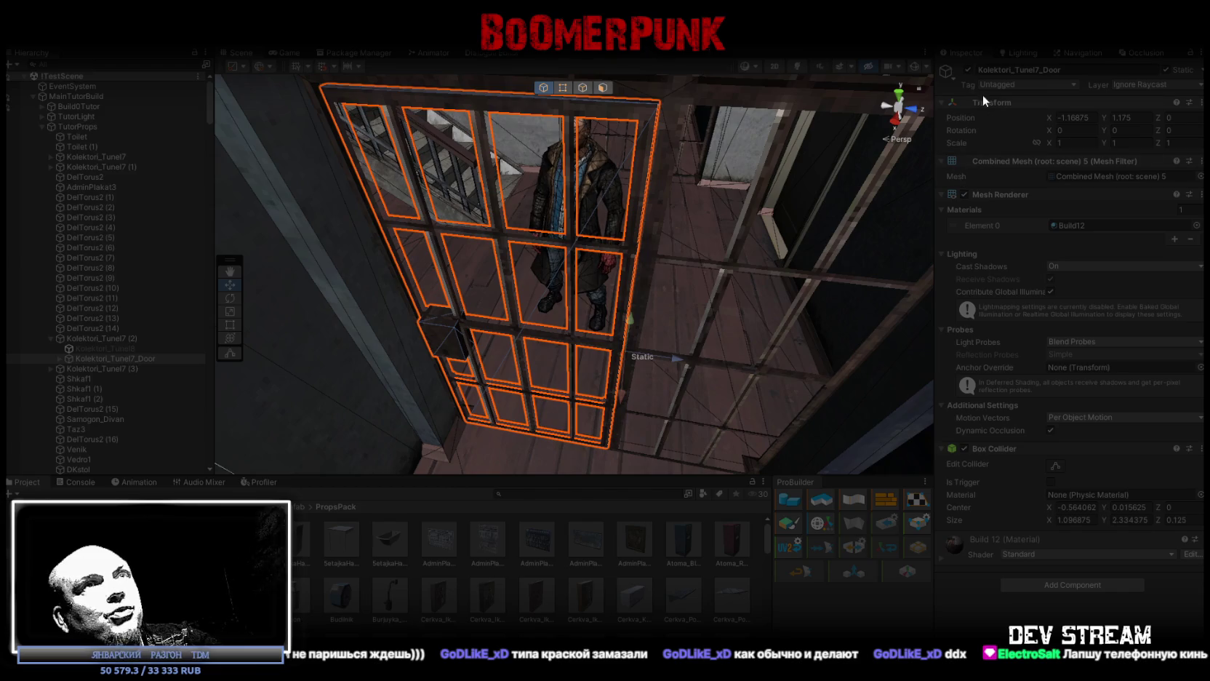
{"action": "left_click", "coordinate": [967, 70]}
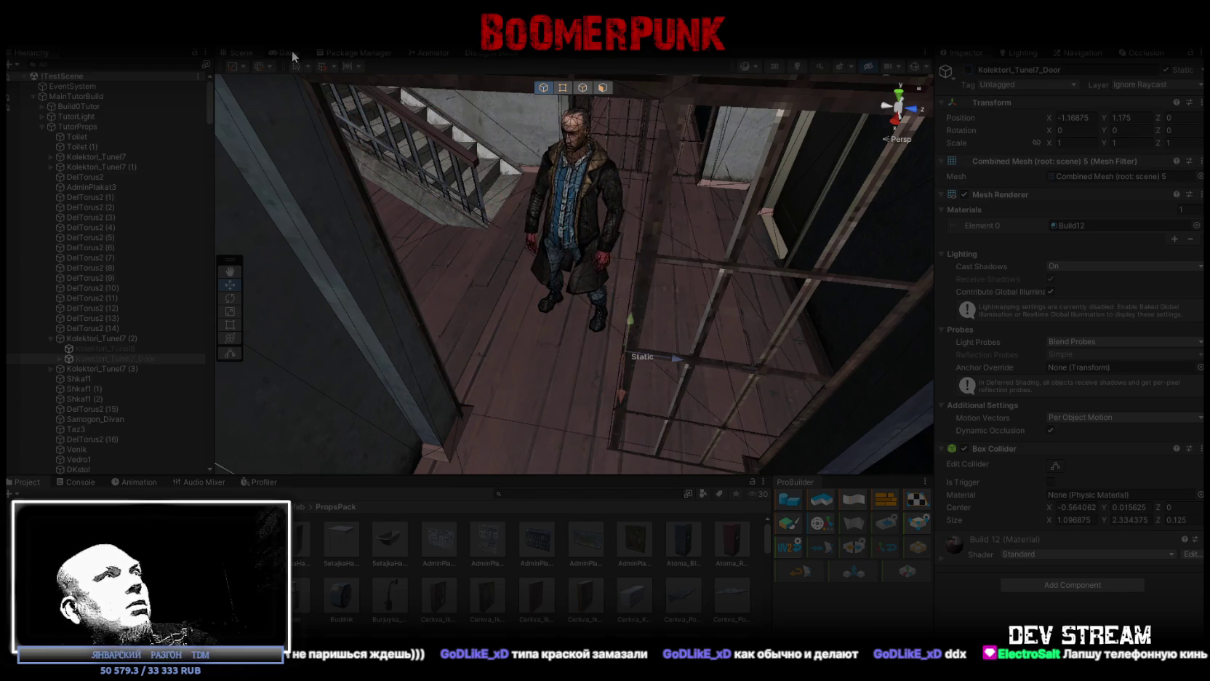
{"action": "left_click", "coordinate": [292, 53]}
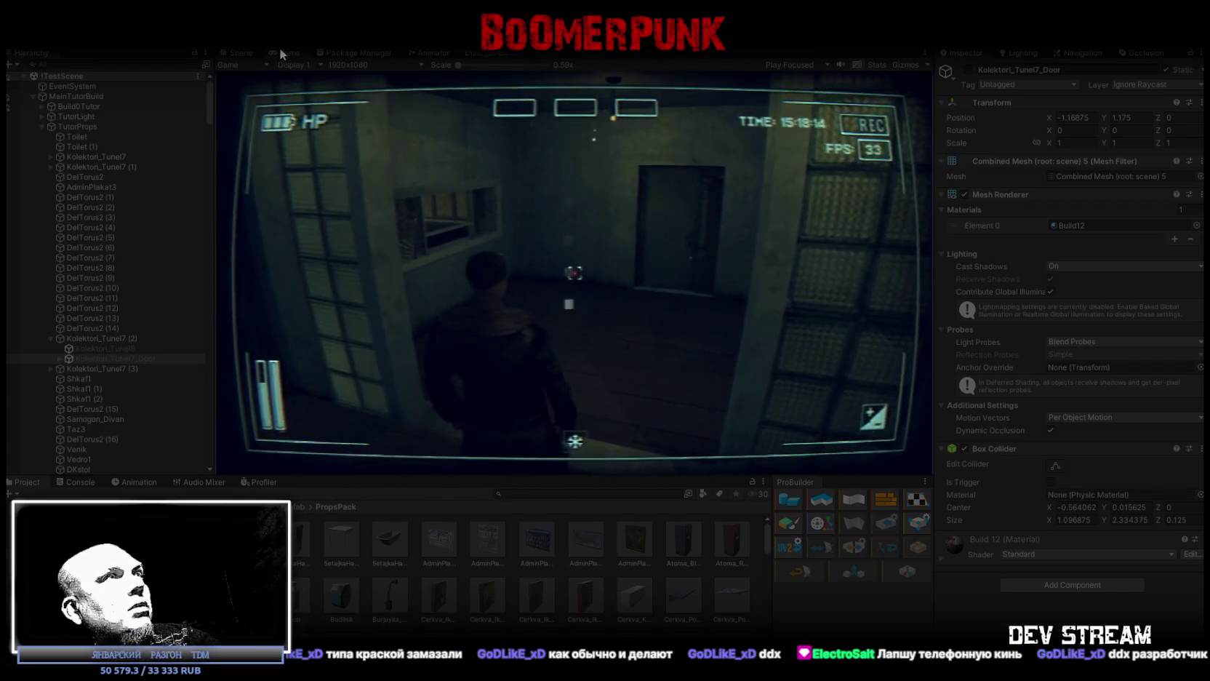
Step: In the maximised game, drag the QU UQ KEYS item from the bag into a quick slot
{"action": "double_click", "coordinate": [285, 52]}
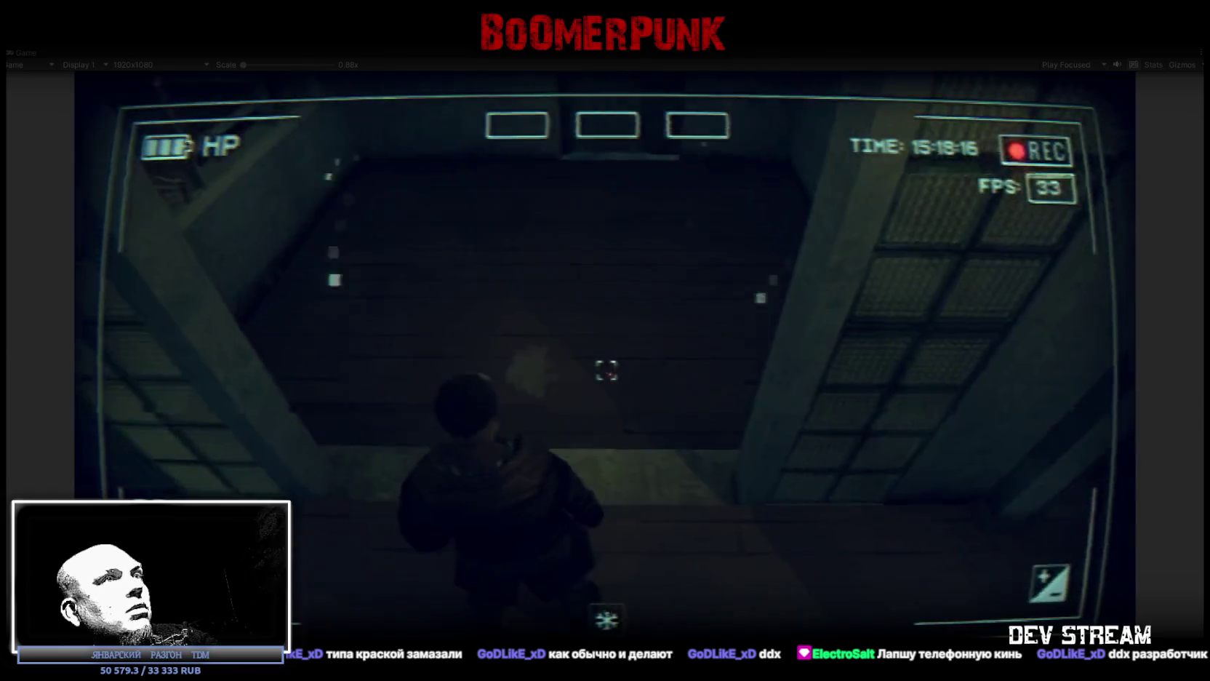
{"action": "key", "text": "Escape"}
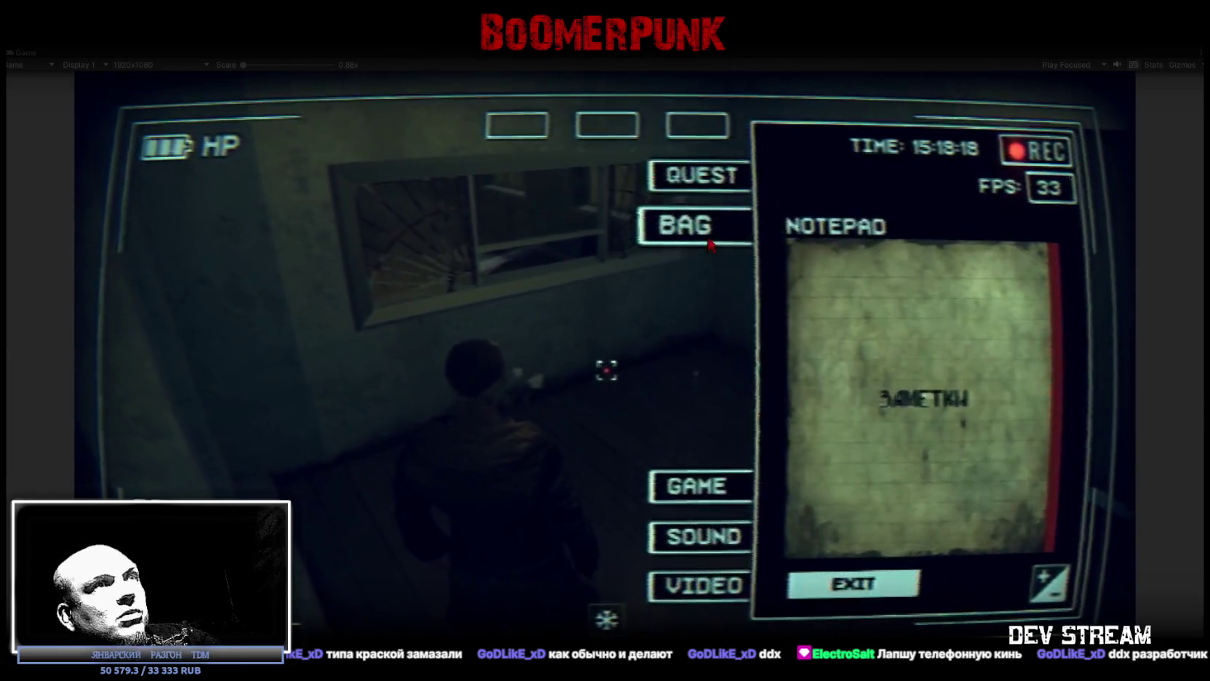
{"action": "left_click", "coordinate": [709, 242]}
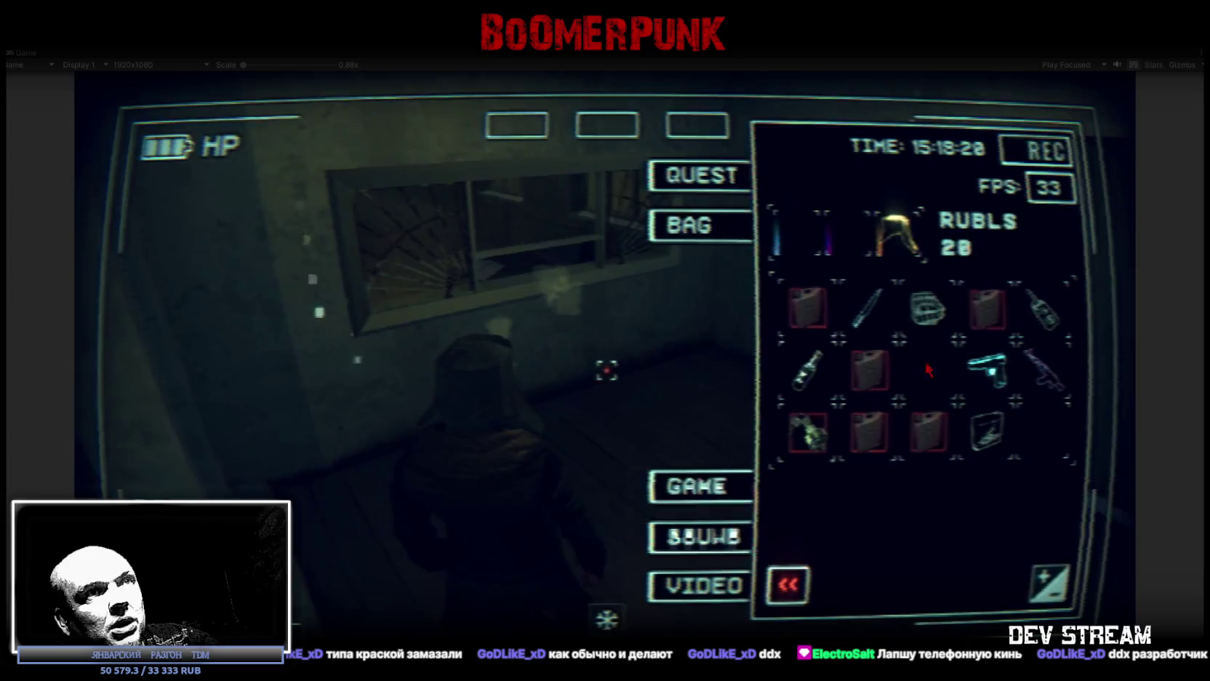
{"action": "left_click", "coordinate": [821, 432]}
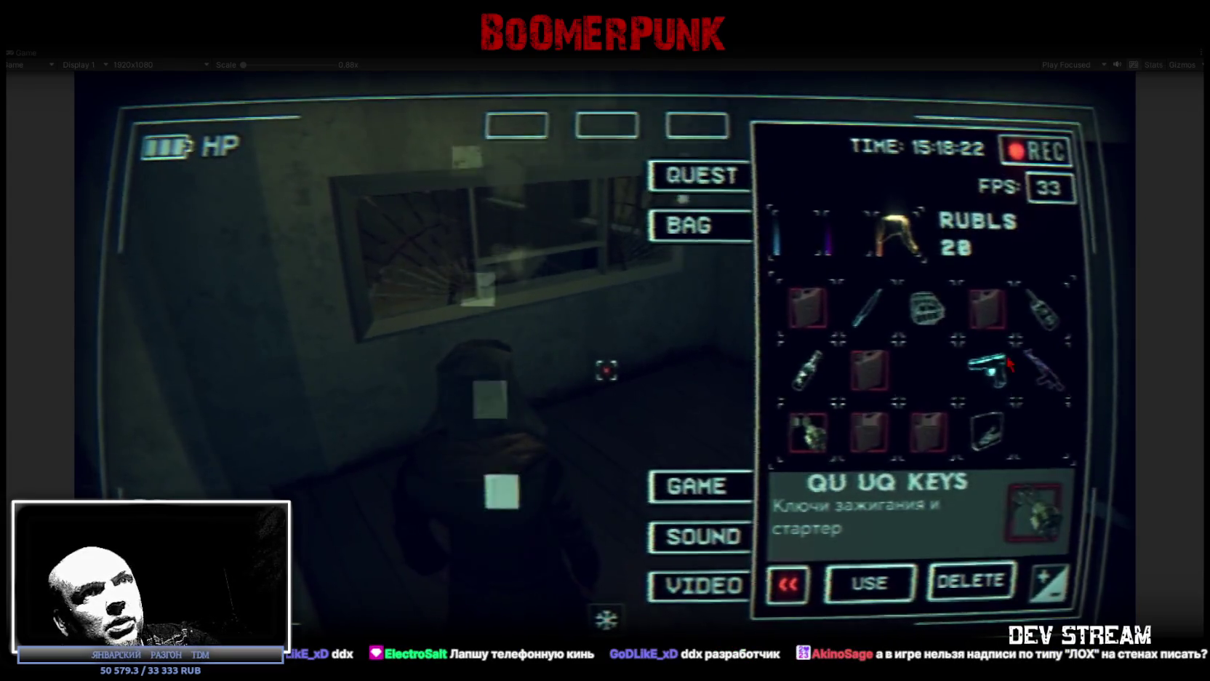
{"action": "mouse_move", "coordinate": [908, 298]}
{"action": "left_mouse_down"}
{"action": "mouse_move", "coordinate": [701, 138]}
{"action": "mouse_move", "coordinate": [608, 127]}
{"action": "left_mouse_up"}
{"action": "key", "text": "Escape"}
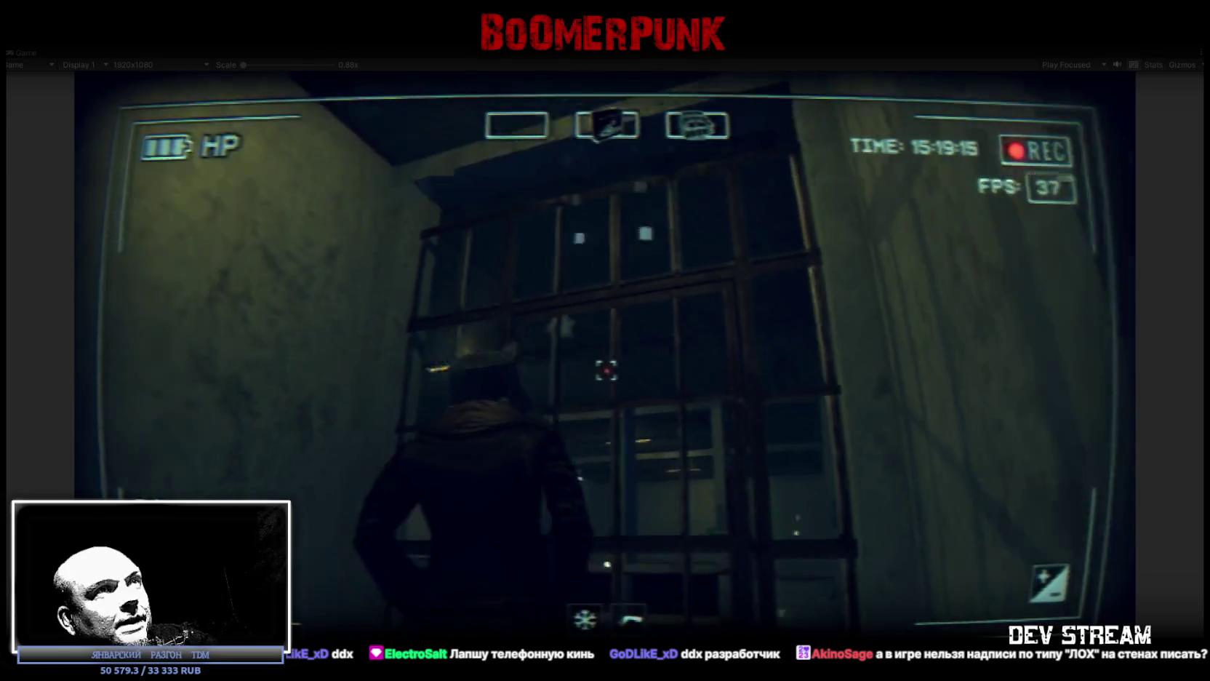
{"action": "key", "text": "Tab"}
{"action": "key", "text": "Escape"}
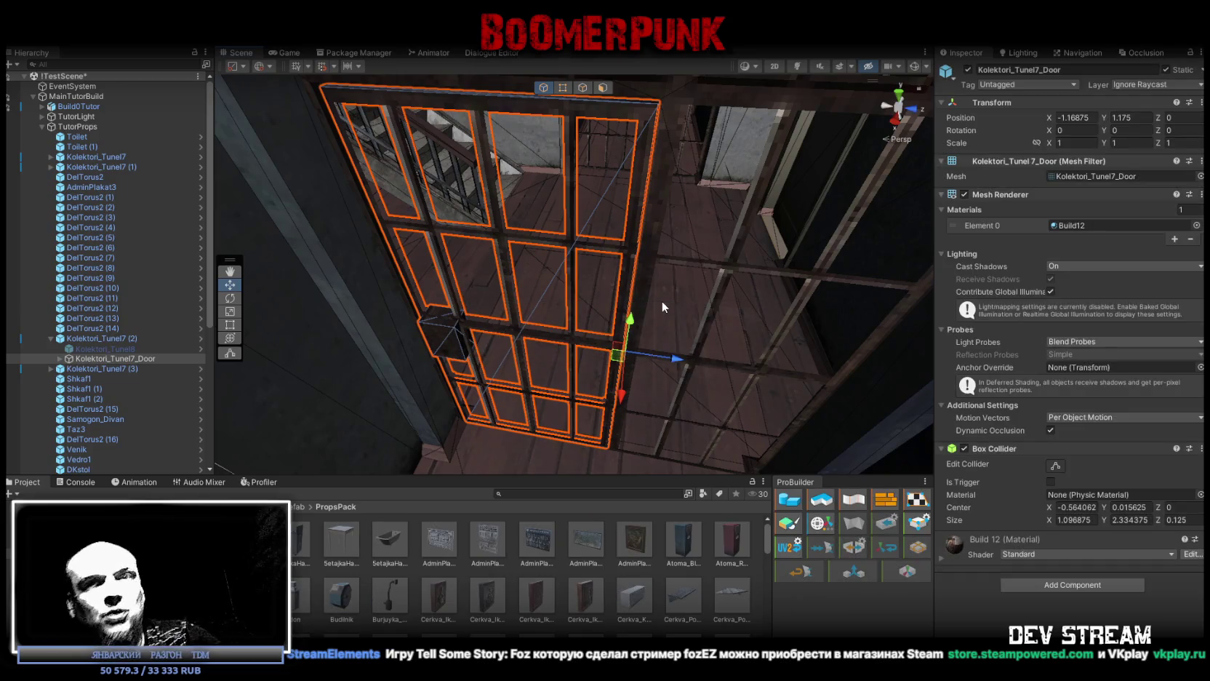
Step: Rotate Kolektori_Tunel7_Door on Y so it swings open to about 86 degrees
{"action": "scroll", "coordinate": [720, 272], "scroll_direction": "up", "scroll_amount": 3}
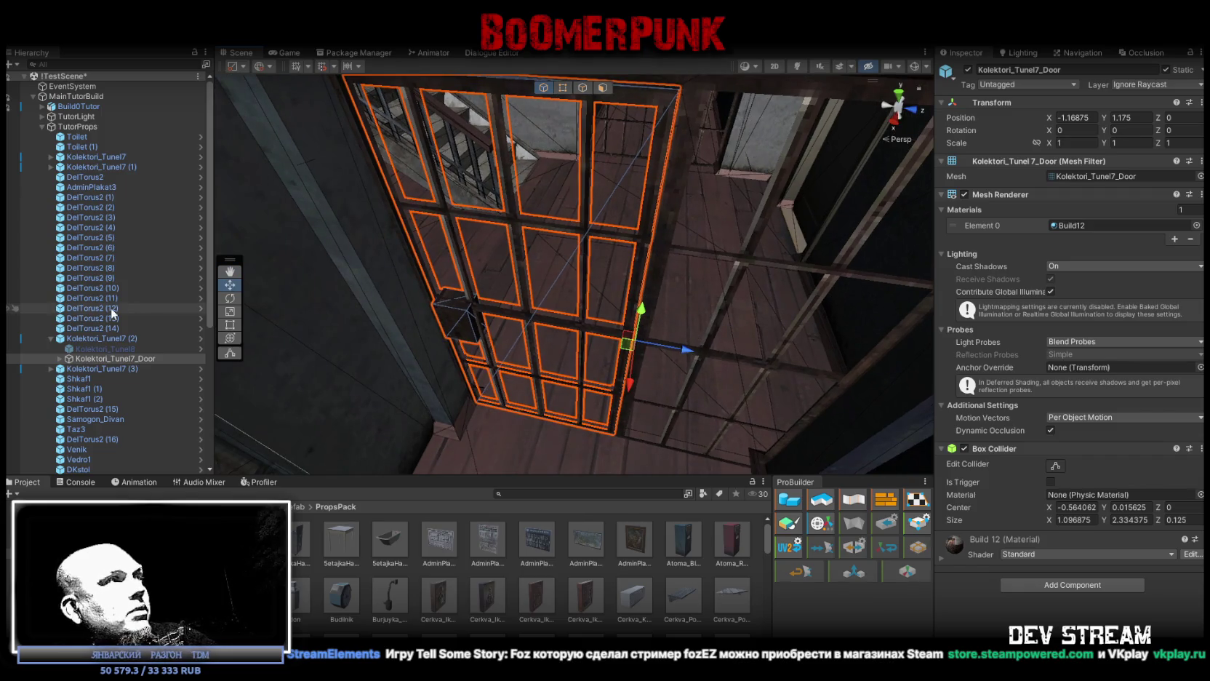
{"action": "left_click", "coordinate": [98, 359]}
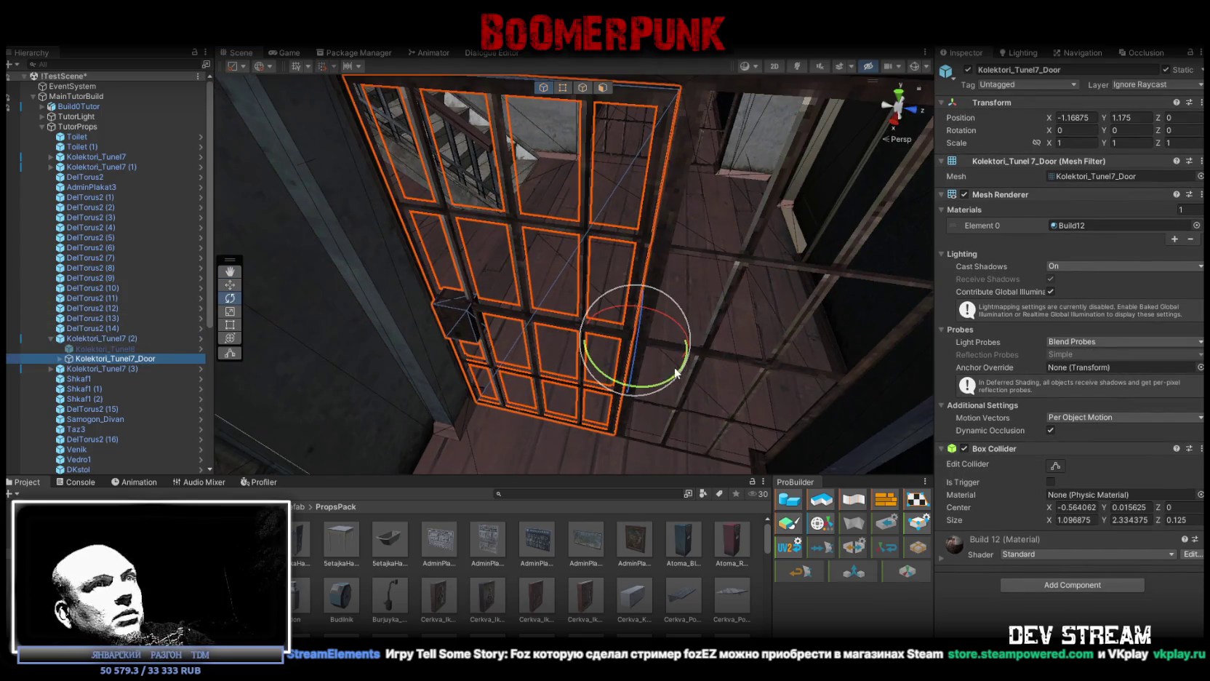
{"action": "mouse_move", "coordinate": [663, 385]}
{"action": "left_mouse_down"}
{"action": "mouse_move", "coordinate": [520, 381]}
{"action": "mouse_move", "coordinate": [576, 371]}
{"action": "mouse_move", "coordinate": [313, 265]}
{"action": "mouse_move", "coordinate": [596, 281]}
{"action": "mouse_move", "coordinate": [468, 280]}
{"action": "mouse_move", "coordinate": [584, 273]}
{"action": "mouse_move", "coordinate": [567, 304]}
{"action": "mouse_move", "coordinate": [764, 373]}
{"action": "mouse_move", "coordinate": [268, 227]}
{"action": "mouse_move", "coordinate": [549, 261]}
{"action": "mouse_move", "coordinate": [476, 286]}
{"action": "mouse_move", "coordinate": [552, 284]}
{"action": "mouse_move", "coordinate": [573, 244]}
{"action": "mouse_move", "coordinate": [858, 255]}
{"action": "mouse_move", "coordinate": [643, 283]}
{"action": "mouse_move", "coordinate": [491, 252]}
{"action": "mouse_move", "coordinate": [569, 309]}
{"action": "mouse_move", "coordinate": [601, 307]}
{"action": "mouse_move", "coordinate": [659, 337]}
{"action": "mouse_move", "coordinate": [528, 331]}
{"action": "left_mouse_up"}
{"action": "left_click", "coordinate": [480, 299]}
{"action": "left_click", "coordinate": [496, 301]}
Step: Swing the door of Kolektori_Tunel7 (1) open to about -66 degrees on Y
{"action": "left_click", "coordinate": [601, 307]}
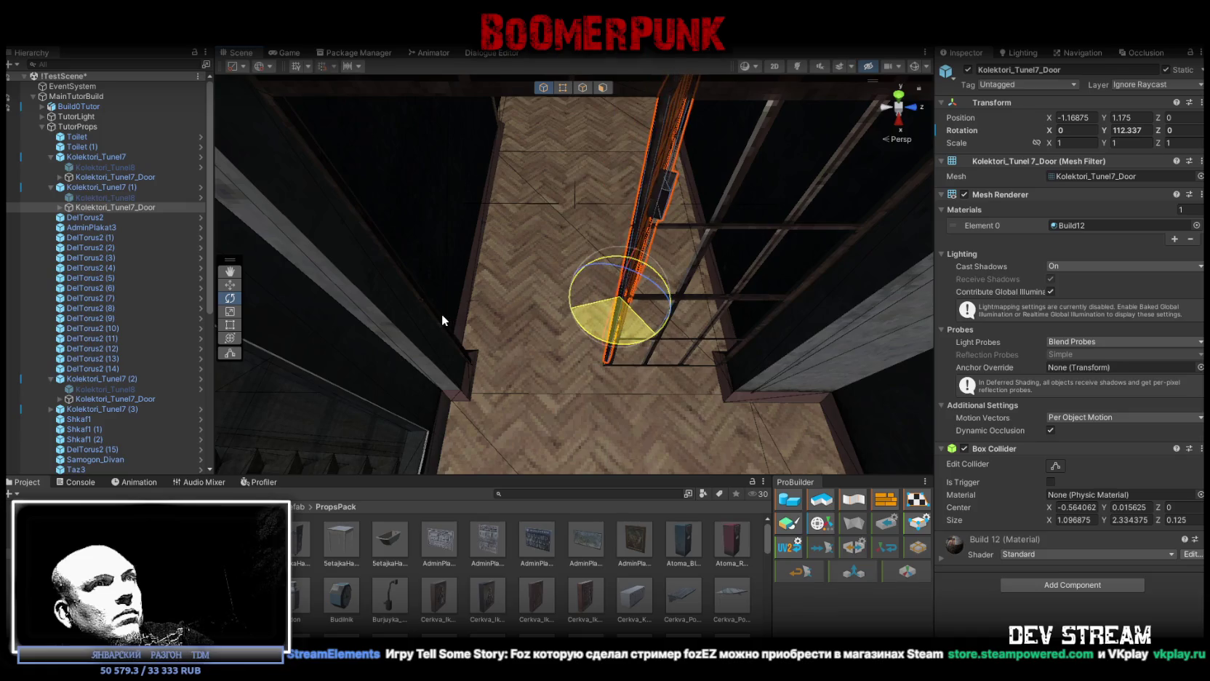
{"action": "left_click_drag", "start_coordinate": [441, 314], "coordinate": [384, 302]}
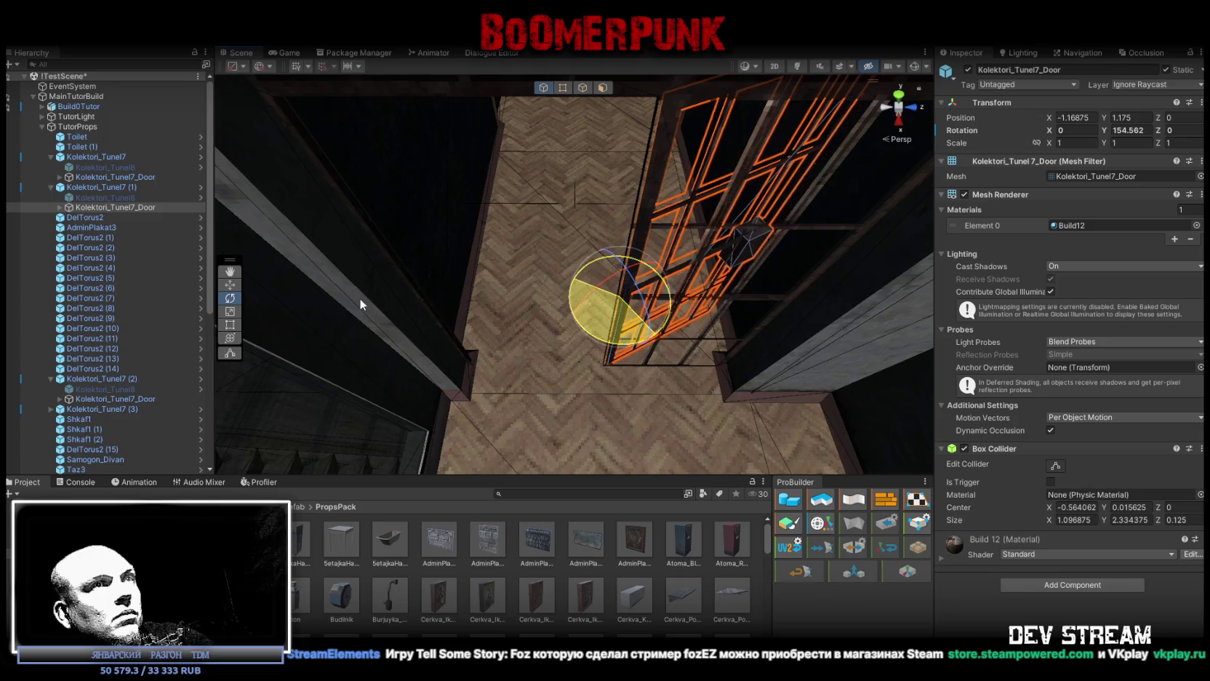
{"action": "mouse_move", "coordinate": [356, 298]}
{"action": "left_mouse_down"}
{"action": "mouse_move", "coordinate": [848, 230]}
{"action": "mouse_move", "coordinate": [856, 251]}
{"action": "mouse_move", "coordinate": [719, 238]}
{"action": "mouse_move", "coordinate": [724, 298]}
{"action": "left_mouse_up"}
{"action": "key", "text": "f"}
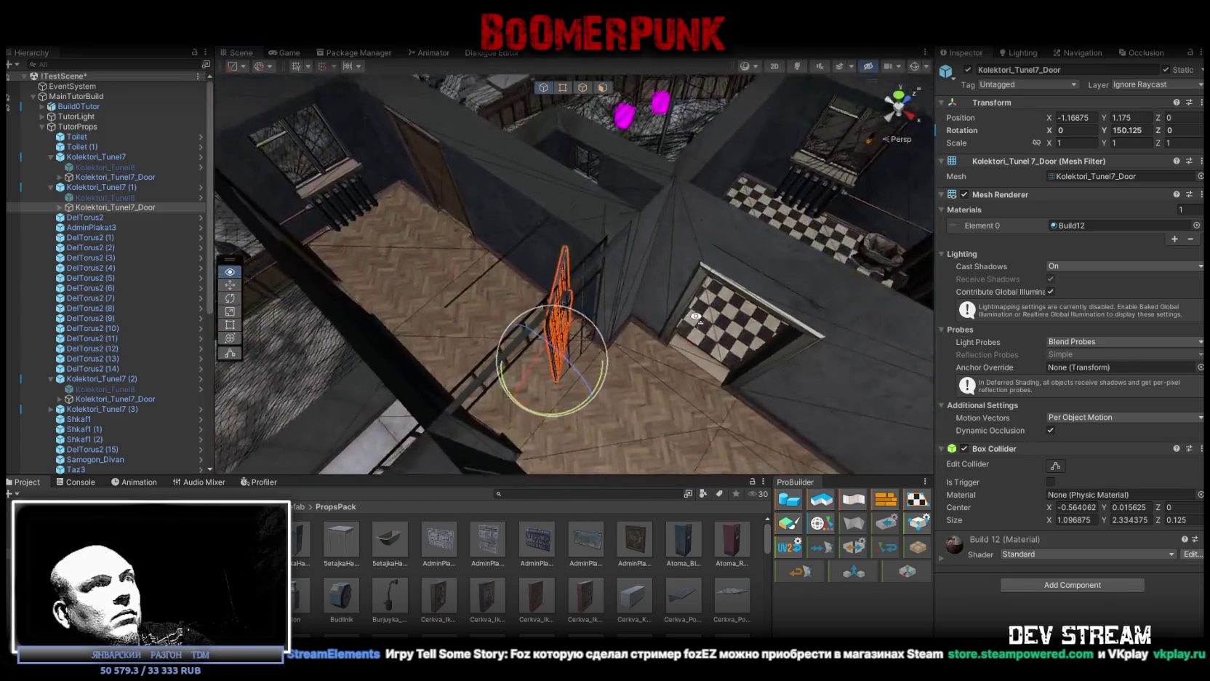
{"action": "mouse_move", "coordinate": [614, 283]}
{"action": "left_mouse_down"}
{"action": "mouse_move", "coordinate": [1039, 301]}
{"action": "mouse_move", "coordinate": [1137, 269]}
{"action": "left_mouse_up"}
Step: Select the Kolektori_Tunel7_Door belonging to the grate Kolektori_Tunel7 (2)
{"action": "mouse_move", "coordinate": [846, 280]}
{"action": "left_mouse_down"}
{"action": "mouse_move", "coordinate": [853, 262]}
{"action": "mouse_move", "coordinate": [795, 255]}
{"action": "mouse_move", "coordinate": [855, 317]}
{"action": "mouse_move", "coordinate": [996, 234]}
{"action": "mouse_move", "coordinate": [1004, 206]}
{"action": "mouse_move", "coordinate": [1051, 198]}
{"action": "mouse_move", "coordinate": [964, 222]}
{"action": "mouse_move", "coordinate": [895, 288]}
{"action": "mouse_move", "coordinate": [645, 371]}
{"action": "mouse_move", "coordinate": [734, 320]}
{"action": "left_mouse_up"}
{"action": "left_click", "coordinate": [804, 342]}
{"action": "left_click", "coordinate": [647, 370]}
{"action": "left_click", "coordinate": [658, 368]}
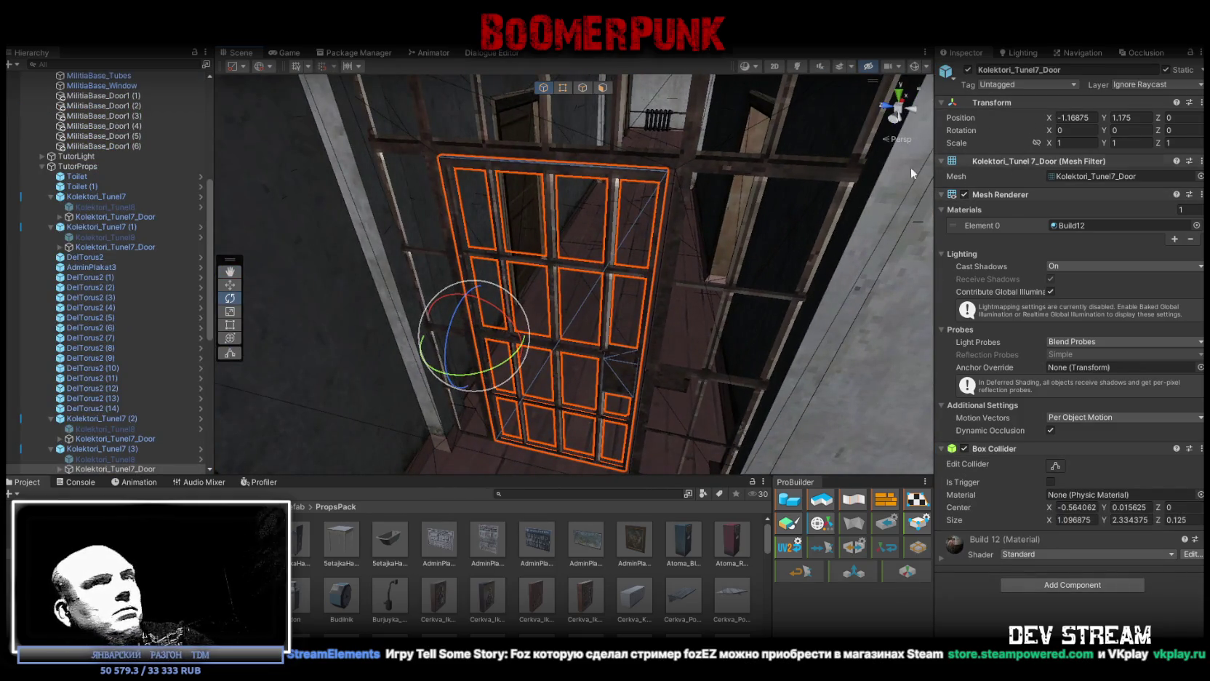
{"action": "left_click", "coordinate": [1165, 69]}
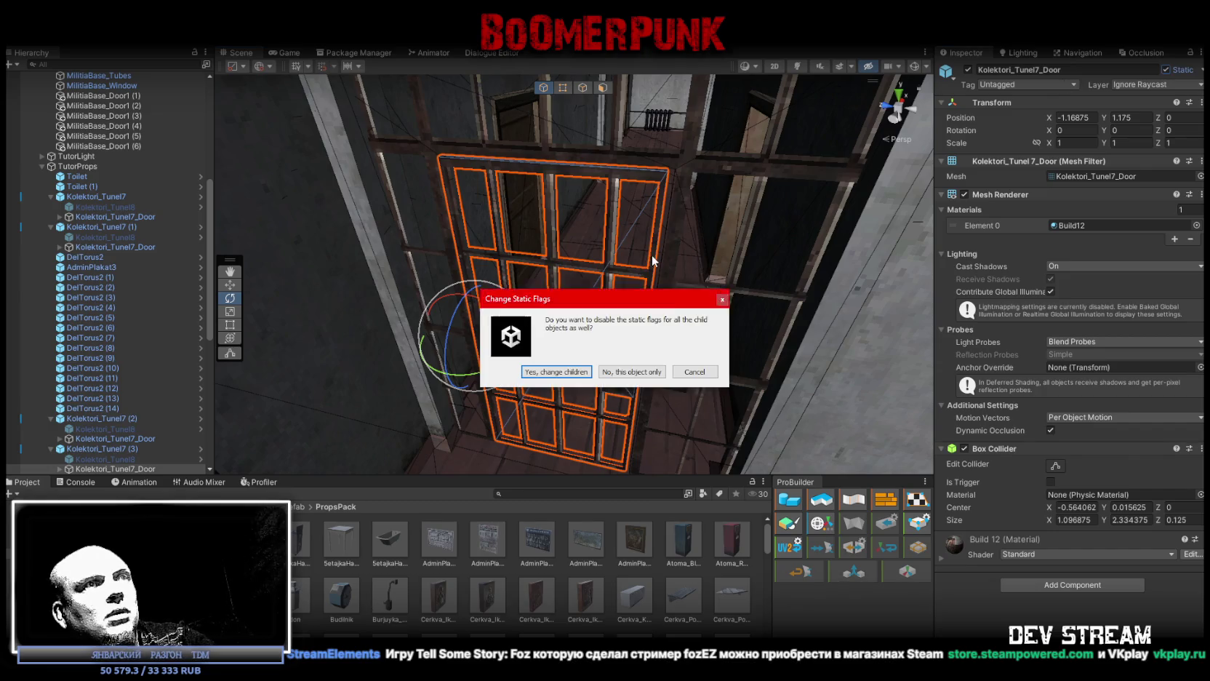
{"action": "left_click", "coordinate": [556, 372]}
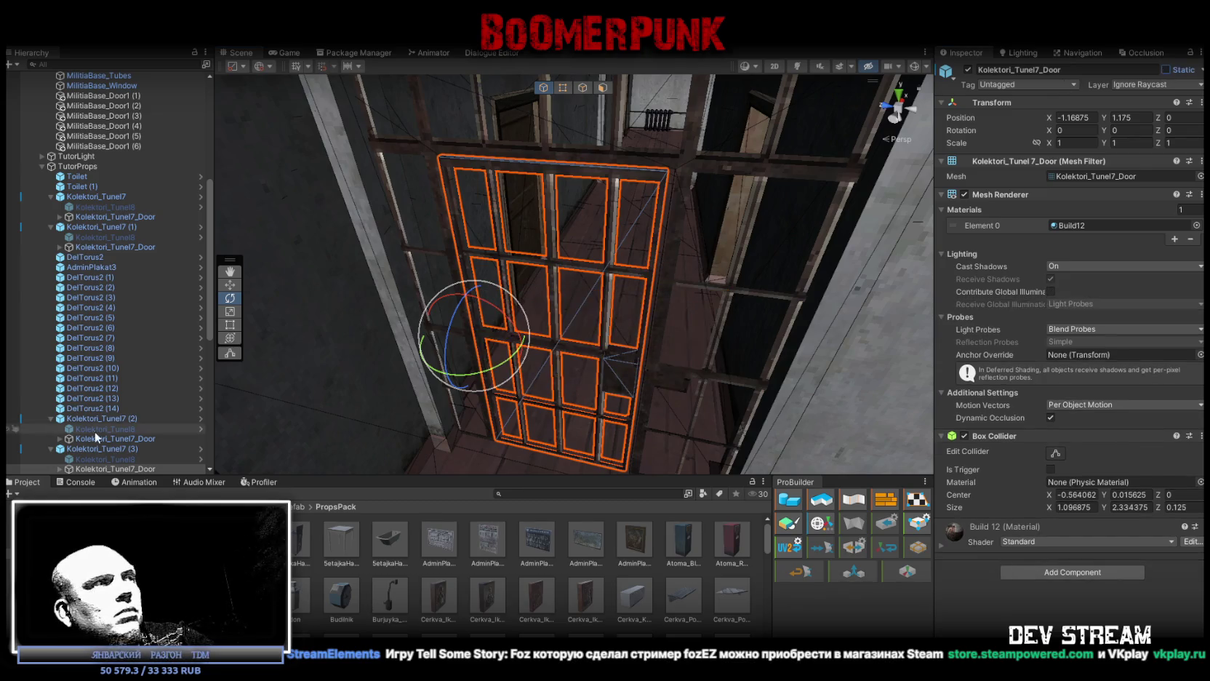
{"action": "scroll", "coordinate": [98, 428], "scroll_direction": "down", "scroll_amount": 5}
{"action": "left_click", "coordinate": [95, 365]}
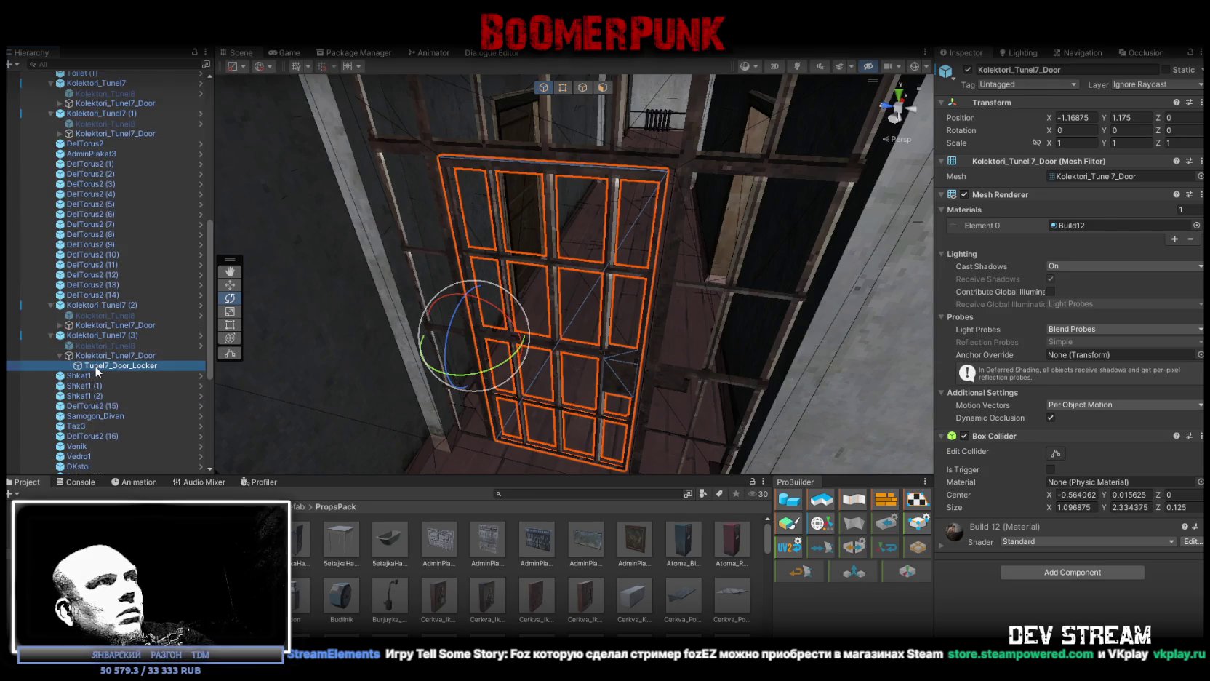
{"action": "left_click", "coordinate": [109, 356]}
{"action": "double_click", "coordinate": [110, 365]}
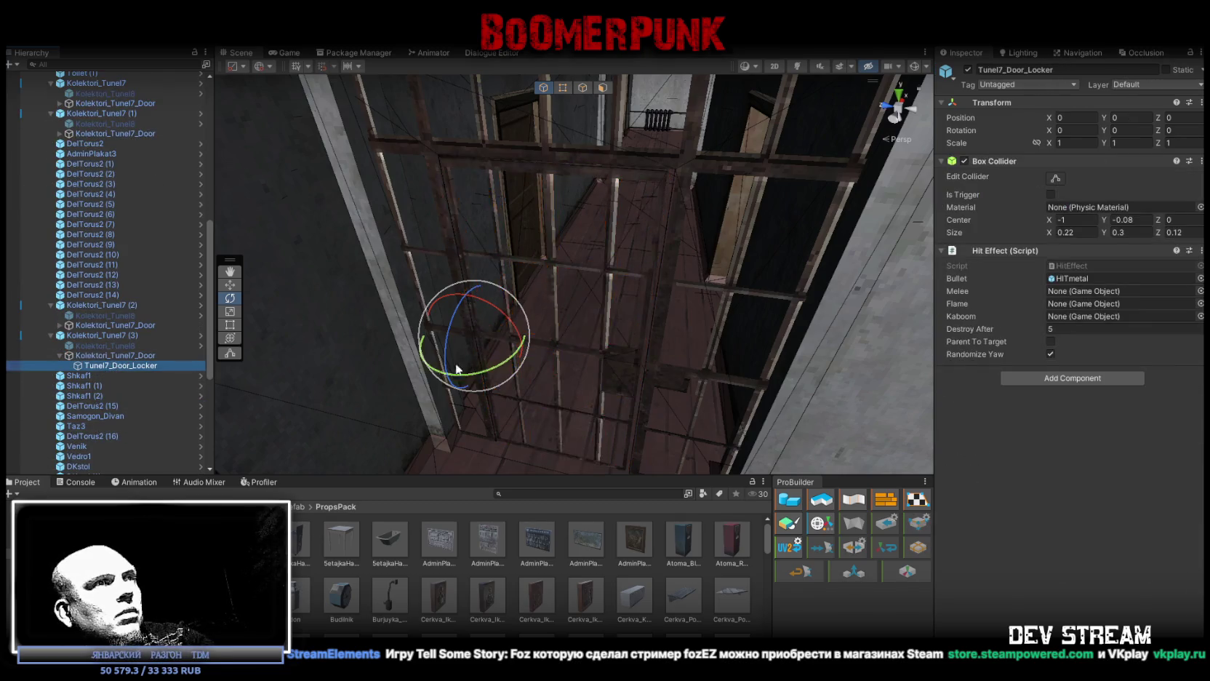
{"action": "mouse_move", "coordinate": [390, 351]}
{"action": "left_mouse_down"}
{"action": "mouse_move", "coordinate": [589, 337]}
{"action": "mouse_move", "coordinate": [590, 389]}
{"action": "mouse_move", "coordinate": [734, 345]}
{"action": "mouse_move", "coordinate": [596, 344]}
{"action": "left_mouse_up"}
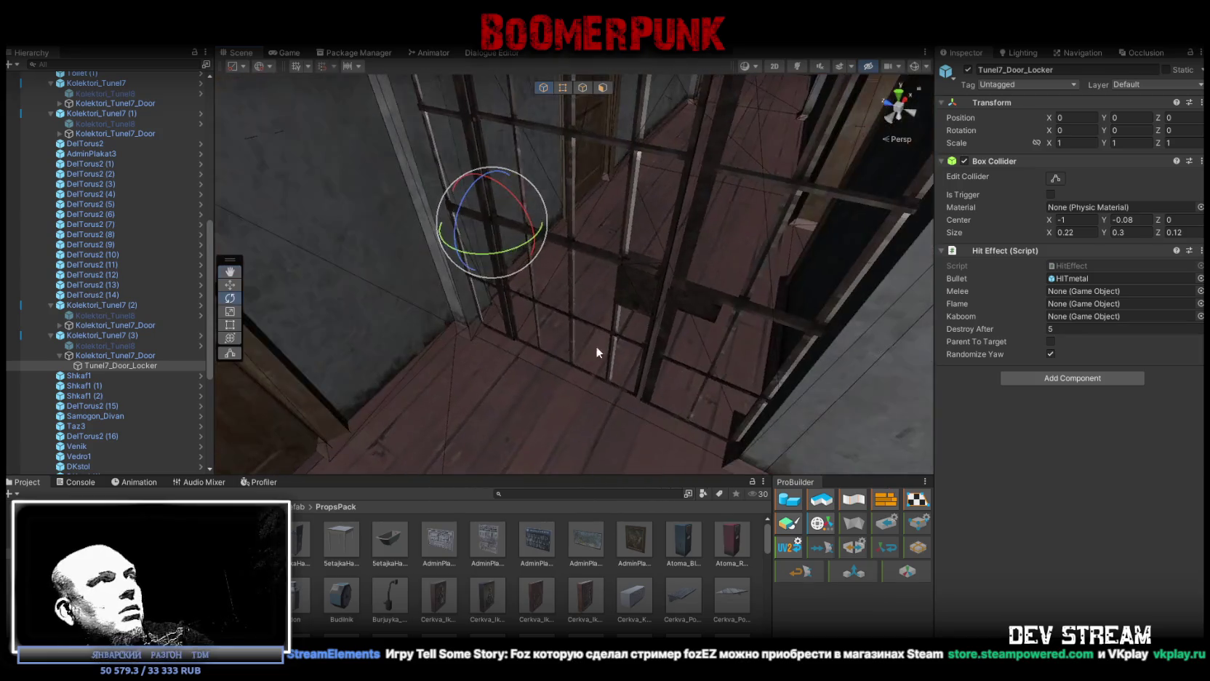
{"action": "left_click", "coordinate": [60, 356]}
{"action": "double_click", "coordinate": [108, 357]}
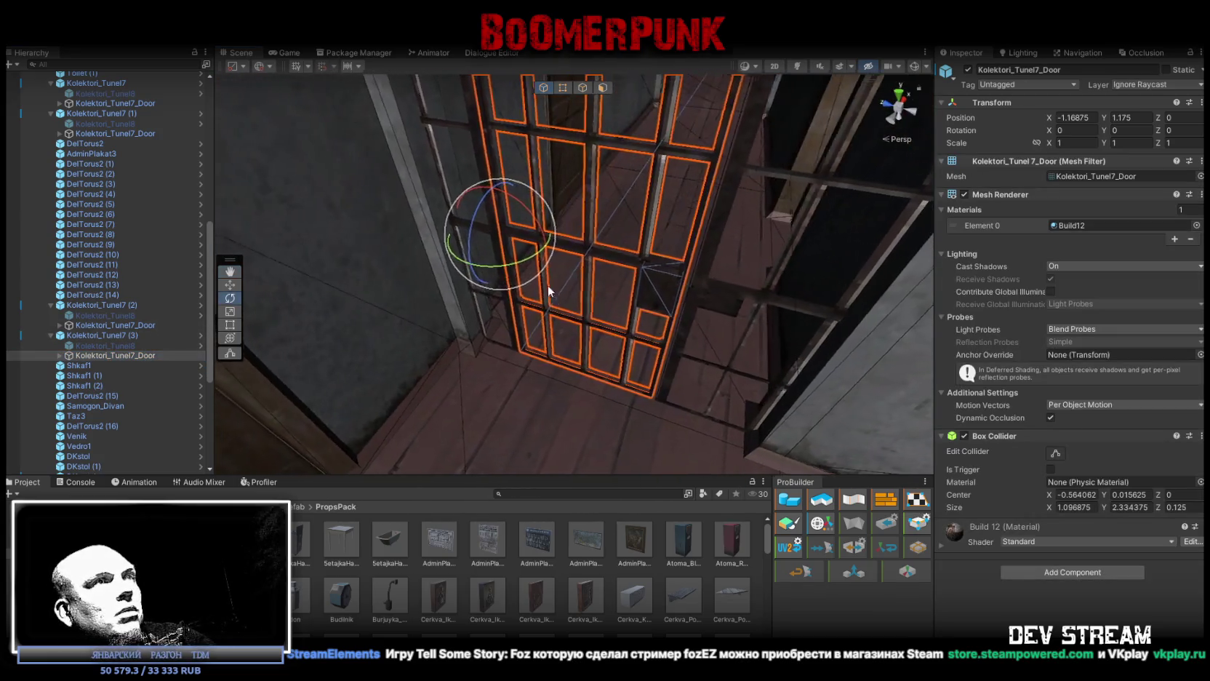
Step: Rotate the tunnel door to Rotation Y 117.76, then orbit back to view the room
{"action": "mouse_move", "coordinate": [513, 262]}
{"action": "left_mouse_down"}
{"action": "mouse_move", "coordinate": [296, 276]}
{"action": "mouse_move", "coordinate": [608, 284]}
{"action": "mouse_move", "coordinate": [619, 249]}
{"action": "mouse_move", "coordinate": [664, 289]}
{"action": "mouse_move", "coordinate": [648, 269]}
{"action": "mouse_move", "coordinate": [572, 351]}
{"action": "mouse_move", "coordinate": [581, 326]}
{"action": "mouse_move", "coordinate": [270, 329]}
{"action": "mouse_move", "coordinate": [271, 345]}
{"action": "mouse_move", "coordinate": [354, 326]}
{"action": "mouse_move", "coordinate": [405, 291]}
{"action": "mouse_move", "coordinate": [475, 368]}
{"action": "mouse_move", "coordinate": [630, 315]}
{"action": "mouse_move", "coordinate": [344, 298]}
{"action": "mouse_move", "coordinate": [304, 264]}
{"action": "mouse_move", "coordinate": [437, 338]}
{"action": "mouse_move", "coordinate": [640, 343]}
{"action": "mouse_move", "coordinate": [465, 320]}
{"action": "mouse_move", "coordinate": [397, 329]}
{"action": "mouse_move", "coordinate": [424, 329]}
{"action": "mouse_move", "coordinate": [427, 314]}
{"action": "left_mouse_up"}
{"action": "scroll", "coordinate": [427, 312], "scroll_direction": "up", "scroll_amount": 8}
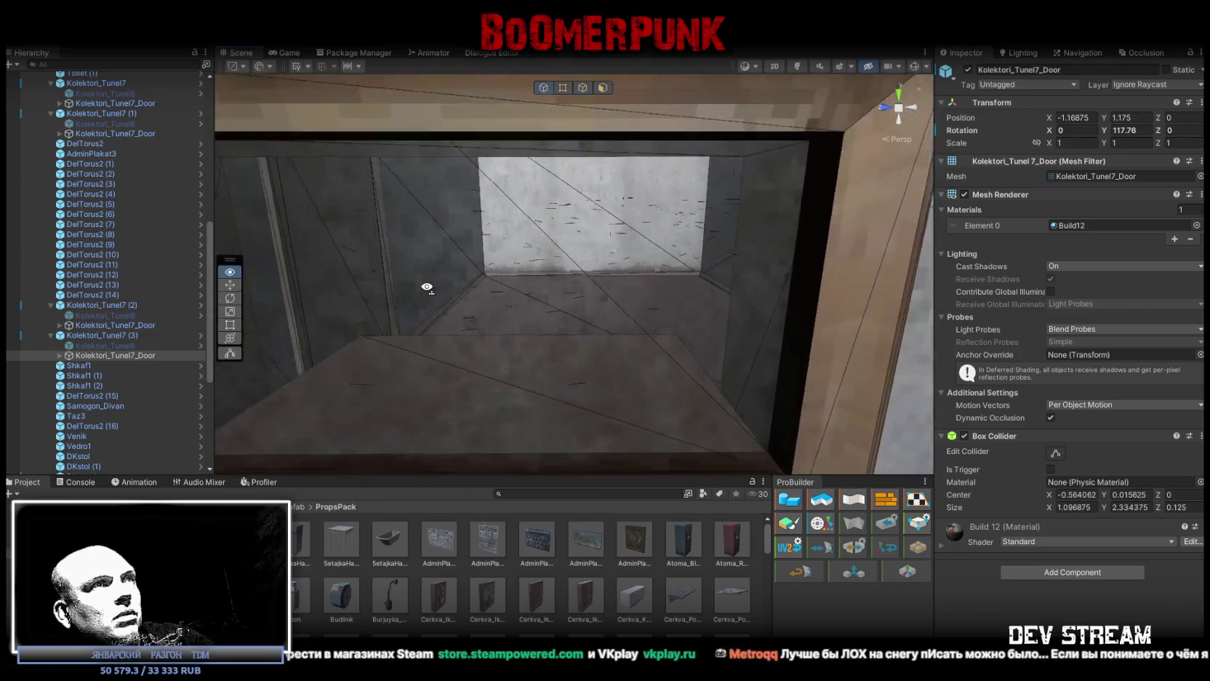
{"action": "scroll", "coordinate": [428, 291], "scroll_direction": "down", "scroll_amount": 8}
{"action": "mouse_move", "coordinate": [465, 305]}
{"action": "left_mouse_down"}
{"action": "mouse_move", "coordinate": [553, 303]}
{"action": "mouse_move", "coordinate": [508, 291]}
{"action": "mouse_move", "coordinate": [429, 304]}
{"action": "mouse_move", "coordinate": [466, 320]}
{"action": "mouse_move", "coordinate": [487, 400]}
{"action": "mouse_move", "coordinate": [605, 417]}
{"action": "mouse_move", "coordinate": [610, 383]}
{"action": "mouse_move", "coordinate": [581, 359]}
{"action": "mouse_move", "coordinate": [354, 321]}
{"action": "mouse_move", "coordinate": [270, 351]}
{"action": "mouse_move", "coordinate": [451, 385]}
{"action": "mouse_move", "coordinate": [579, 379]}
{"action": "mouse_move", "coordinate": [578, 356]}
{"action": "mouse_move", "coordinate": [642, 345]}
{"action": "mouse_move", "coordinate": [588, 319]}
{"action": "mouse_move", "coordinate": [491, 348]}
{"action": "left_mouse_up"}
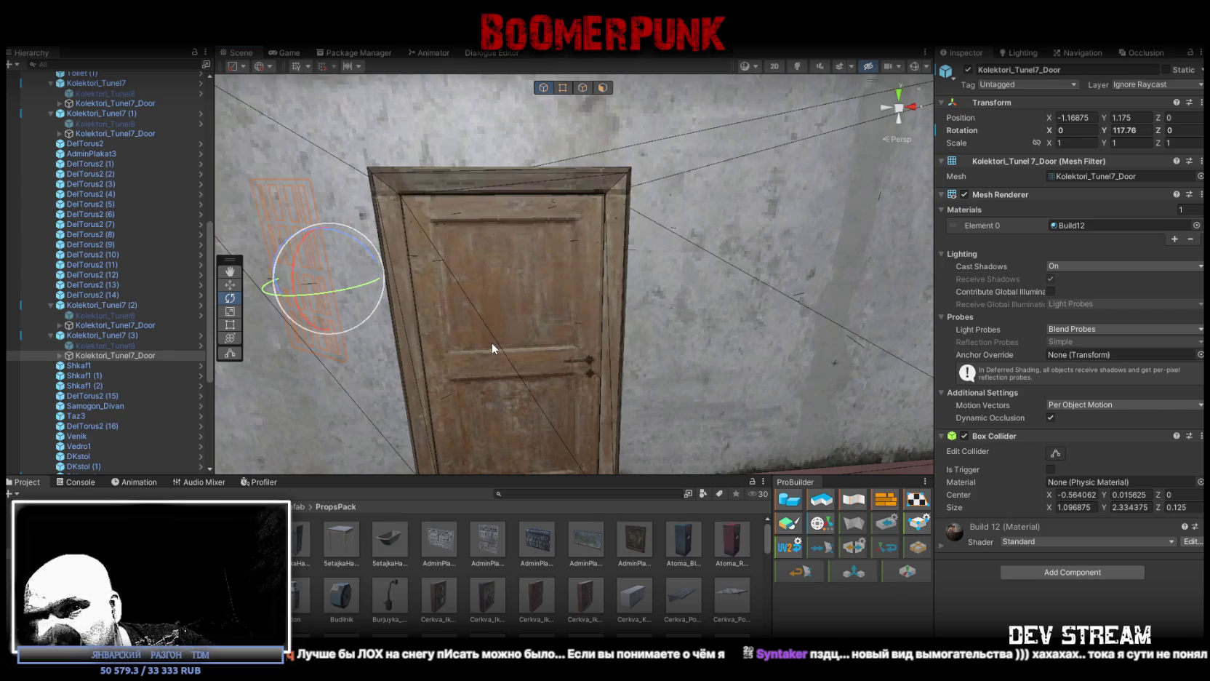
{"action": "mouse_move", "coordinate": [491, 348]}
{"action": "left_mouse_down"}
{"action": "mouse_move", "coordinate": [509, 313]}
{"action": "mouse_move", "coordinate": [591, 278]}
{"action": "mouse_move", "coordinate": [629, 317]}
{"action": "mouse_move", "coordinate": [653, 318]}
{"action": "mouse_move", "coordinate": [616, 305]}
{"action": "mouse_move", "coordinate": [704, 297]}
{"action": "mouse_move", "coordinate": [592, 234]}
{"action": "mouse_move", "coordinate": [441, 338]}
{"action": "mouse_move", "coordinate": [596, 320]}
{"action": "left_mouse_up"}
{"action": "left_click", "coordinate": [452, 349]}
{"action": "left_click", "coordinate": [451, 342]}
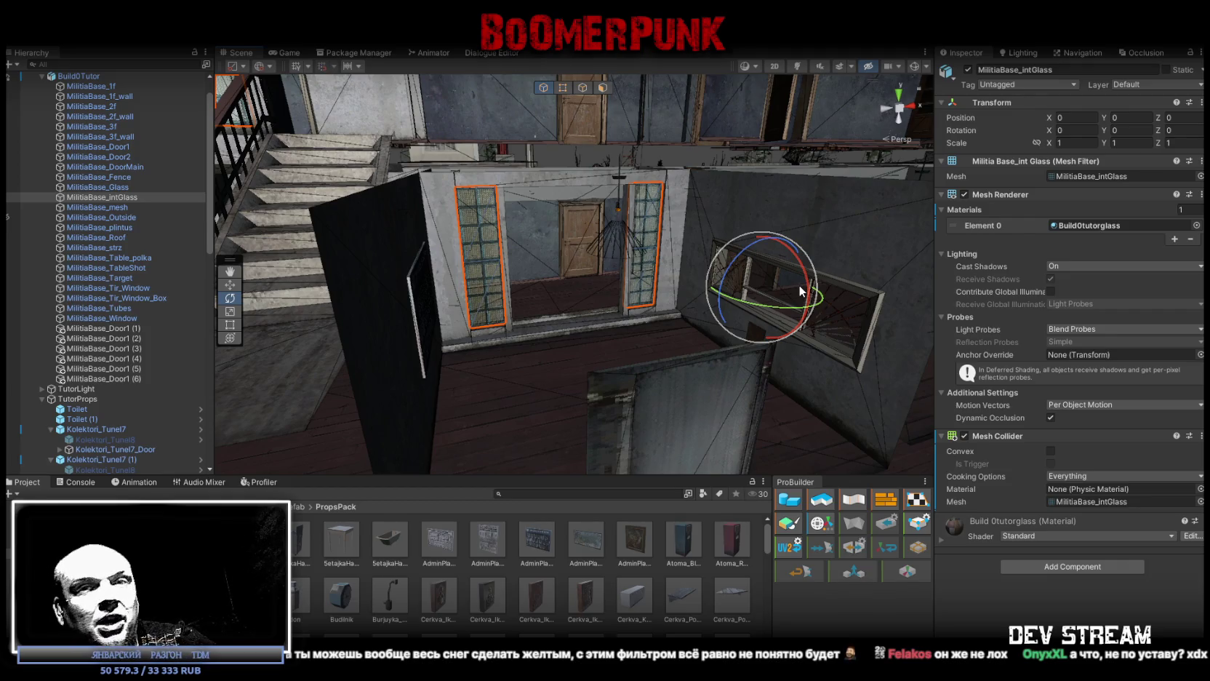
{"action": "mouse_move", "coordinate": [798, 284]}
{"action": "left_mouse_down"}
{"action": "mouse_move", "coordinate": [898, 255]}
{"action": "mouse_move", "coordinate": [773, 285]}
{"action": "mouse_move", "coordinate": [775, 297]}
{"action": "mouse_move", "coordinate": [784, 284]}
{"action": "mouse_move", "coordinate": [800, 348]}
{"action": "mouse_move", "coordinate": [820, 352]}
{"action": "mouse_move", "coordinate": [669, 362]}
{"action": "mouse_move", "coordinate": [802, 365]}
{"action": "mouse_move", "coordinate": [682, 345]}
{"action": "left_mouse_up"}
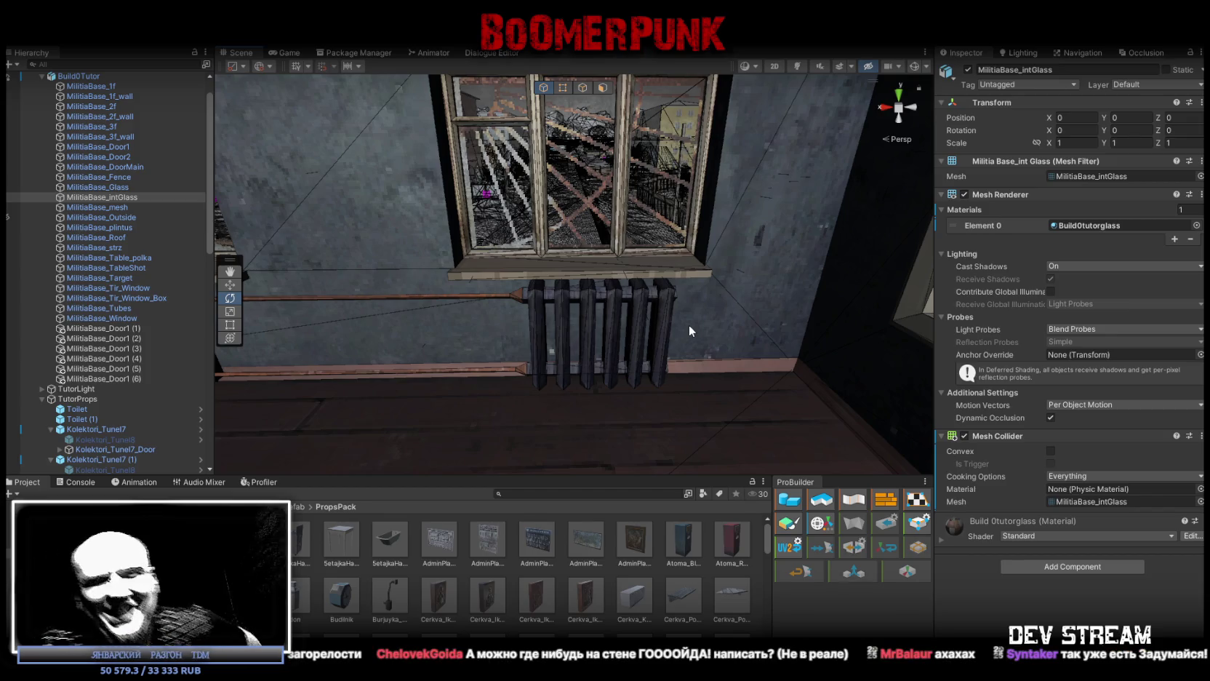
{"action": "key", "text": "ctrl+z"}
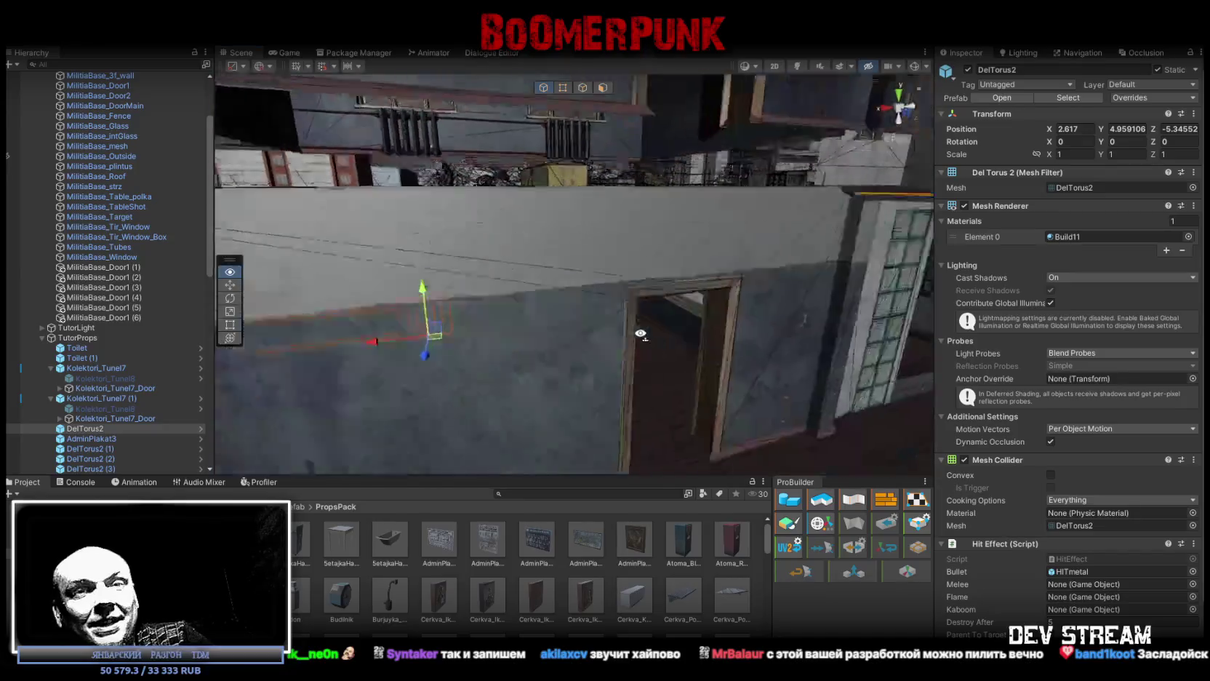
Step: Duplicate DelTorus2 with its pipe DelTorus2 (1) and lower the copy down the wall
{"action": "mouse_move", "coordinate": [664, 368]}
{"action": "left_mouse_down"}
{"action": "mouse_move", "coordinate": [810, 386]}
{"action": "mouse_move", "coordinate": [893, 364]}
{"action": "left_mouse_up"}
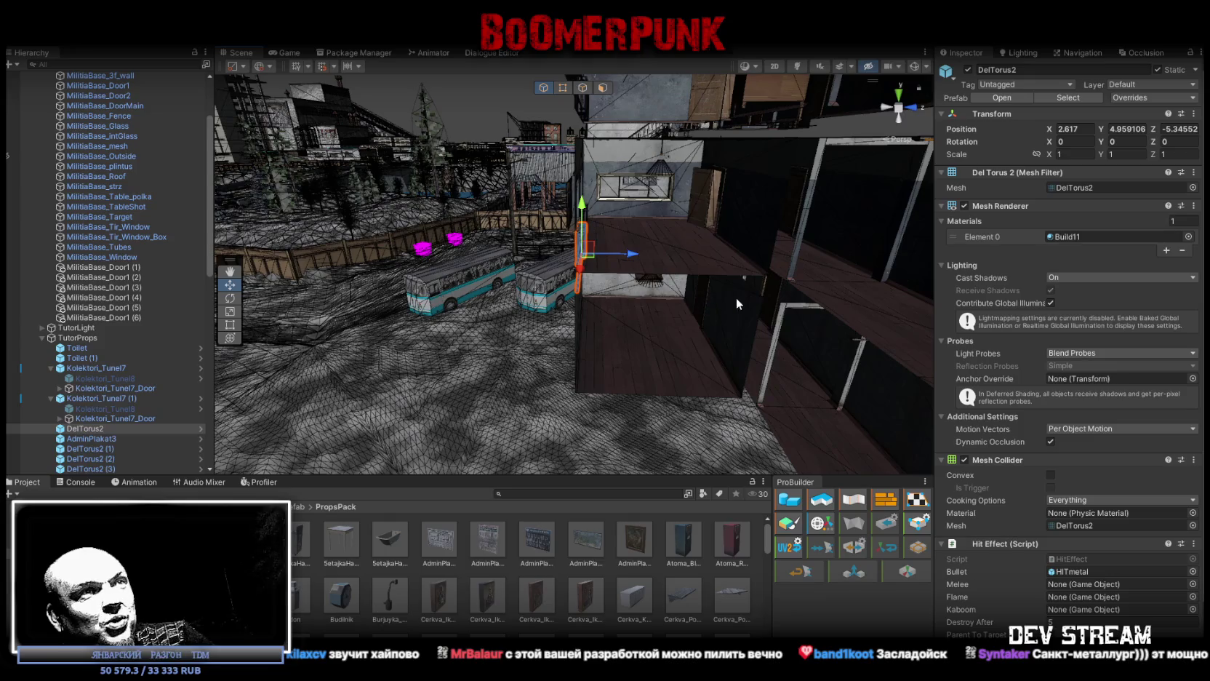
{"action": "left_click_drag", "start_coordinate": [694, 281], "coordinate": [665, 253]}
{"action": "scroll", "coordinate": [667, 259], "scroll_direction": "up", "scroll_amount": 5}
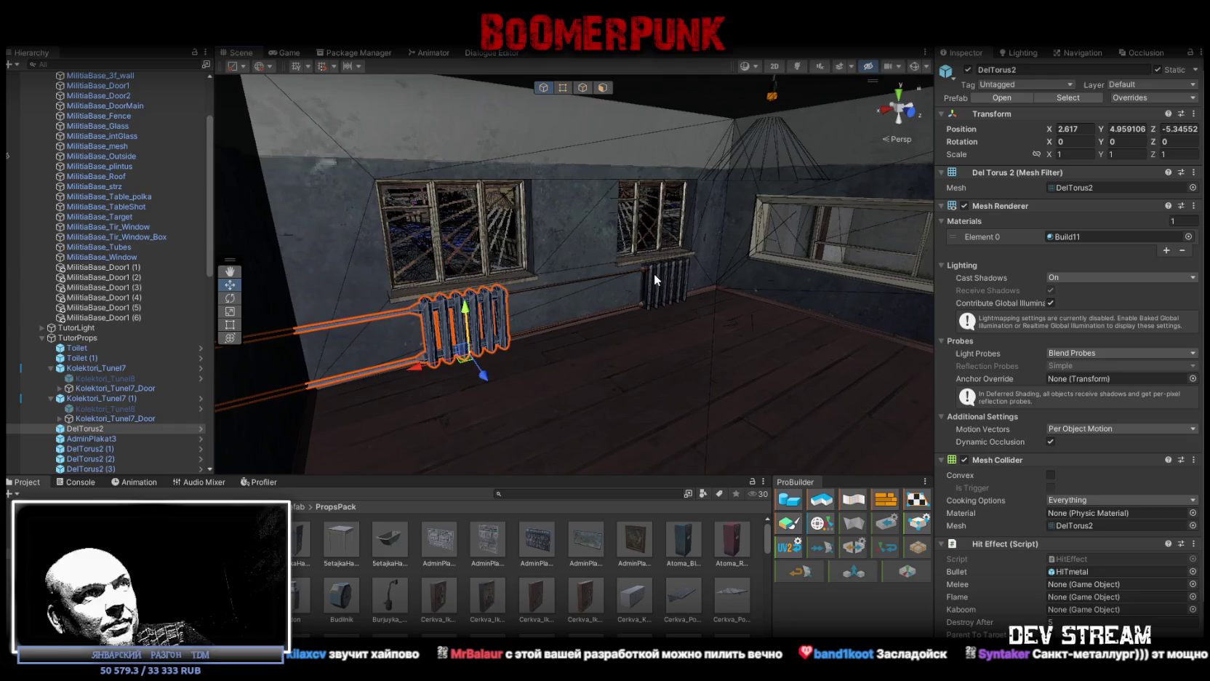
{"action": "left_click", "coordinate": [650, 281], "text": "shift"}
{"action": "mouse_move", "coordinate": [651, 280]}
{"action": "left_mouse_down"}
{"action": "mouse_move", "coordinate": [704, 267]}
{"action": "mouse_move", "coordinate": [742, 343]}
{"action": "mouse_move", "coordinate": [797, 391]}
{"action": "mouse_move", "coordinate": [657, 351]}
{"action": "mouse_move", "coordinate": [682, 445]}
{"action": "left_mouse_up"}
{"action": "key", "text": "ctrl+d"}
{"action": "mouse_move", "coordinate": [730, 360]}
{"action": "left_mouse_down"}
{"action": "mouse_move", "coordinate": [783, 407]}
{"action": "mouse_move", "coordinate": [745, 427]}
{"action": "mouse_move", "coordinate": [618, 412]}
{"action": "mouse_move", "coordinate": [582, 393]}
{"action": "left_mouse_up"}
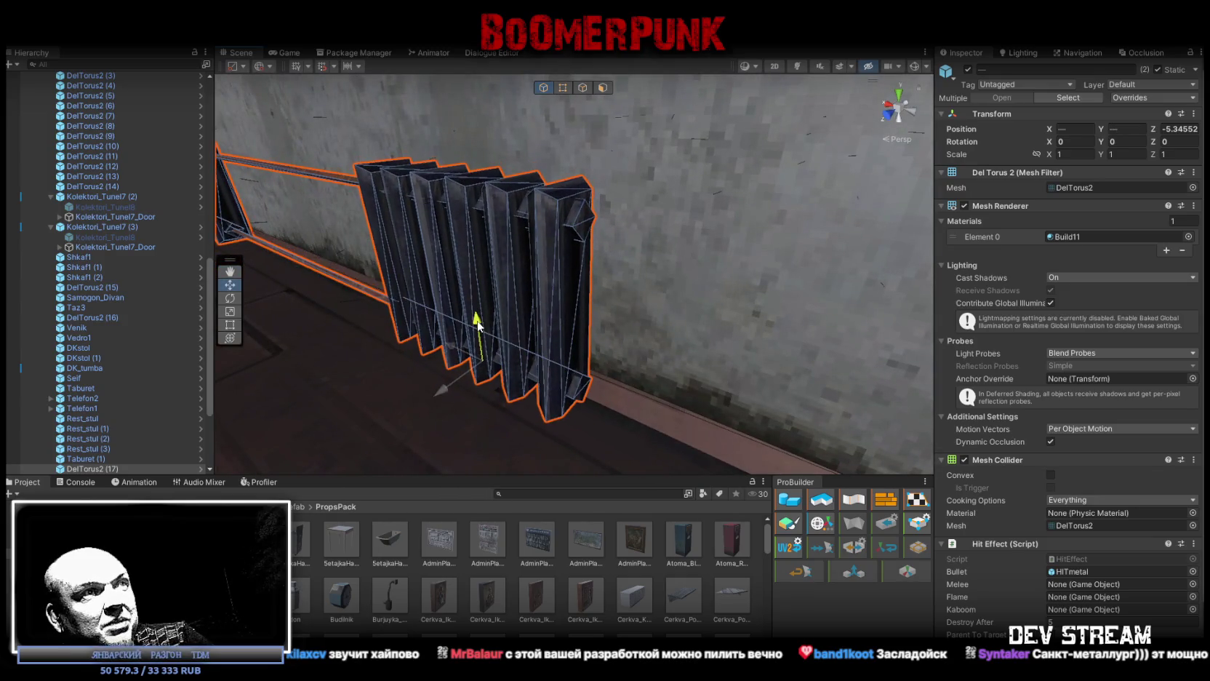
{"action": "mouse_move", "coordinate": [696, 302]}
{"action": "left_mouse_down"}
{"action": "mouse_move", "coordinate": [509, 281]}
{"action": "mouse_move", "coordinate": [481, 118]}
{"action": "left_mouse_up"}
{"action": "scroll", "coordinate": [545, 153], "scroll_direction": "up", "scroll_amount": 5}
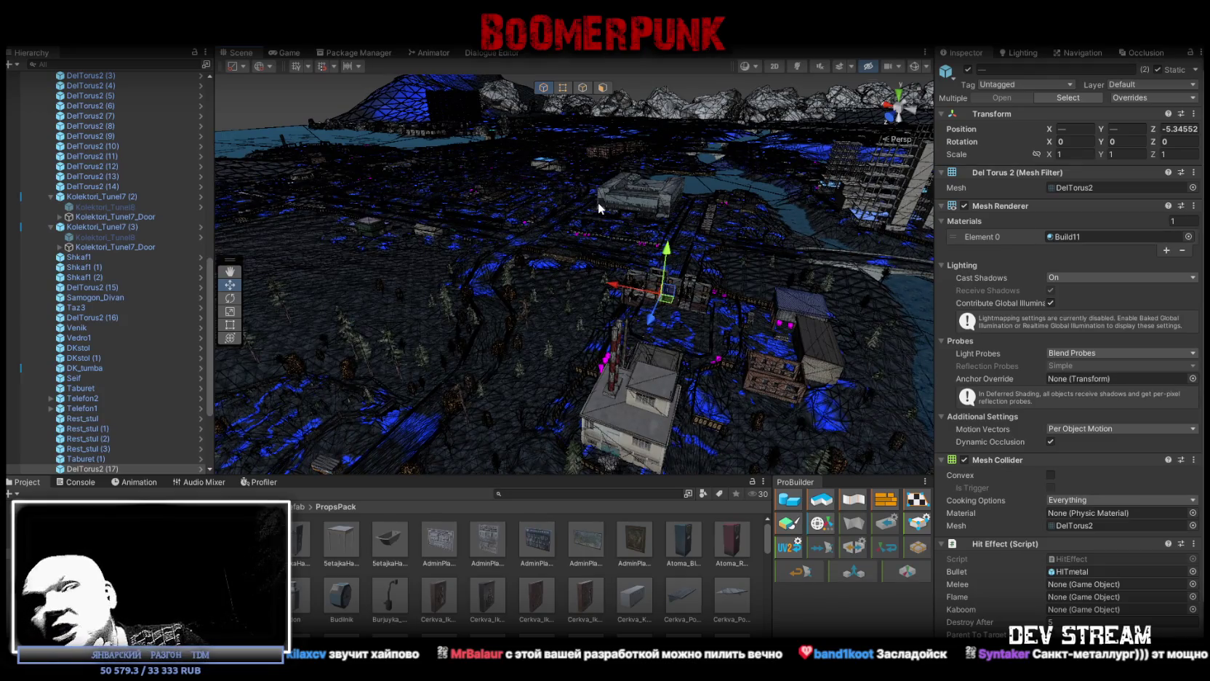
{"action": "mouse_move", "coordinate": [700, 230]}
{"action": "left_mouse_down"}
{"action": "mouse_move", "coordinate": [728, 224]}
{"action": "mouse_move", "coordinate": [728, 266]}
{"action": "mouse_move", "coordinate": [654, 253]}
{"action": "mouse_move", "coordinate": [640, 189]}
{"action": "mouse_move", "coordinate": [755, 210]}
{"action": "mouse_move", "coordinate": [675, 297]}
{"action": "mouse_move", "coordinate": [804, 298]}
{"action": "mouse_move", "coordinate": [879, 279]}
{"action": "left_mouse_up"}
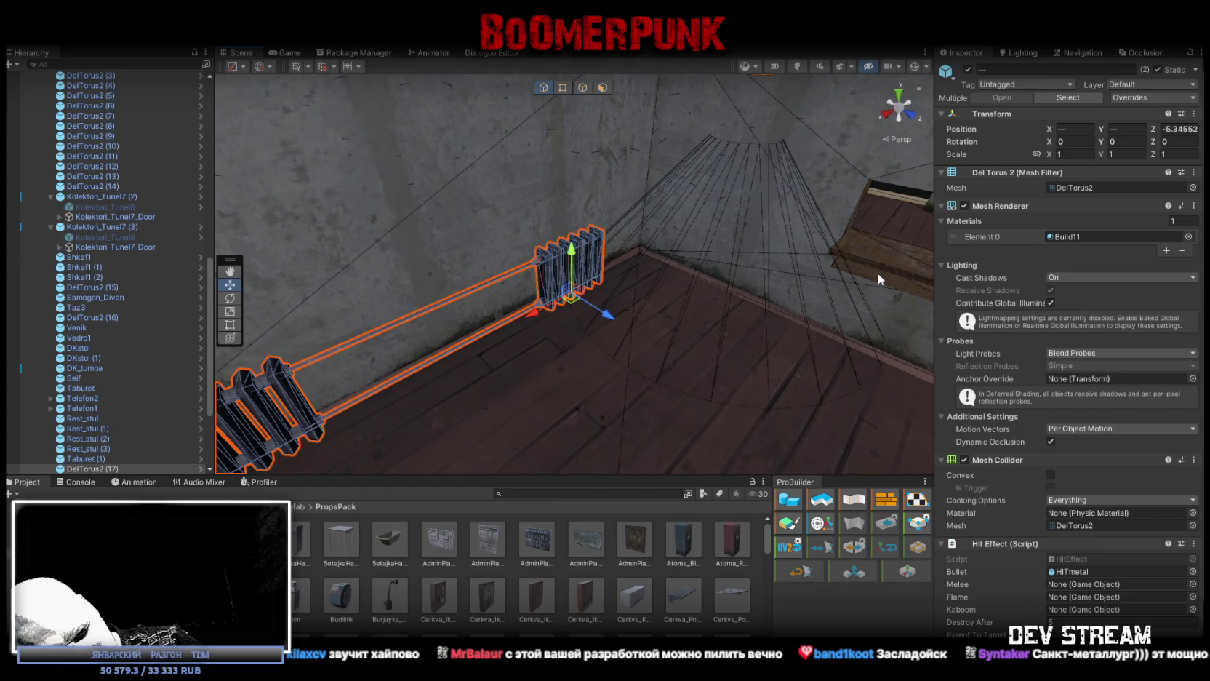
Step: Duplicate the radiator and pipes, slide the copy right, then delete the right-hand copy
{"action": "mouse_move", "coordinate": [760, 243]}
{"action": "left_mouse_down"}
{"action": "mouse_move", "coordinate": [723, 208]}
{"action": "mouse_move", "coordinate": [766, 224]}
{"action": "mouse_move", "coordinate": [732, 242]}
{"action": "left_mouse_up"}
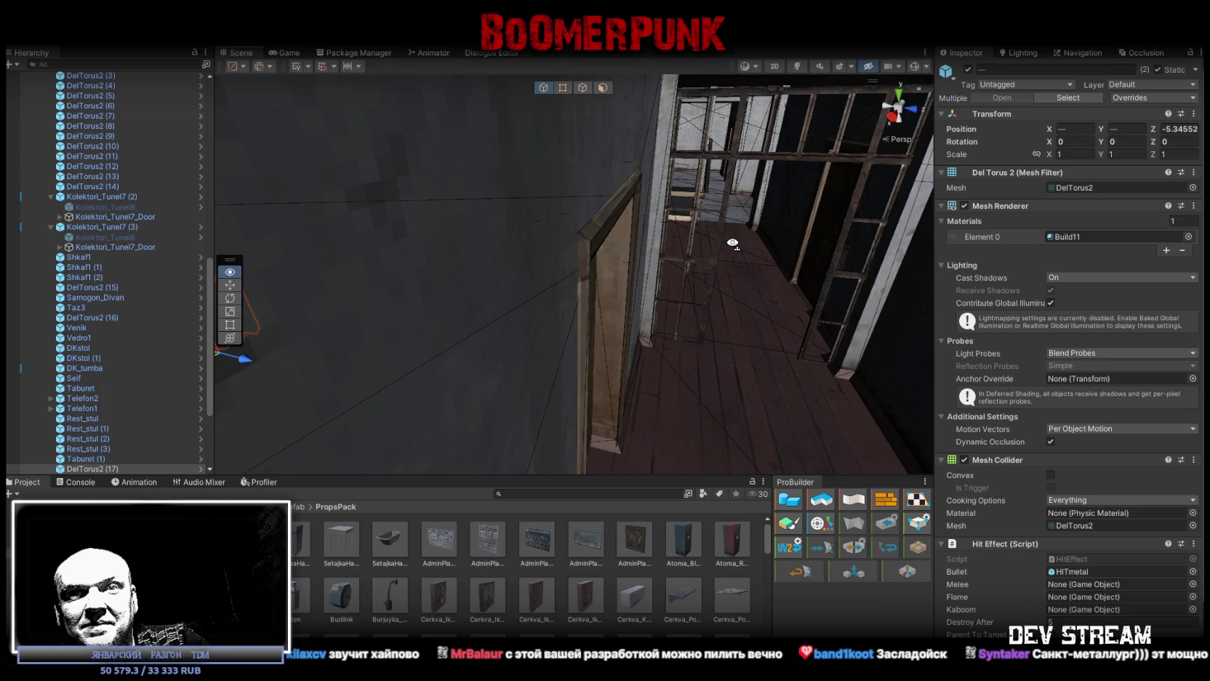
{"action": "left_click_drag", "start_coordinate": [732, 243], "coordinate": [738, 238]}
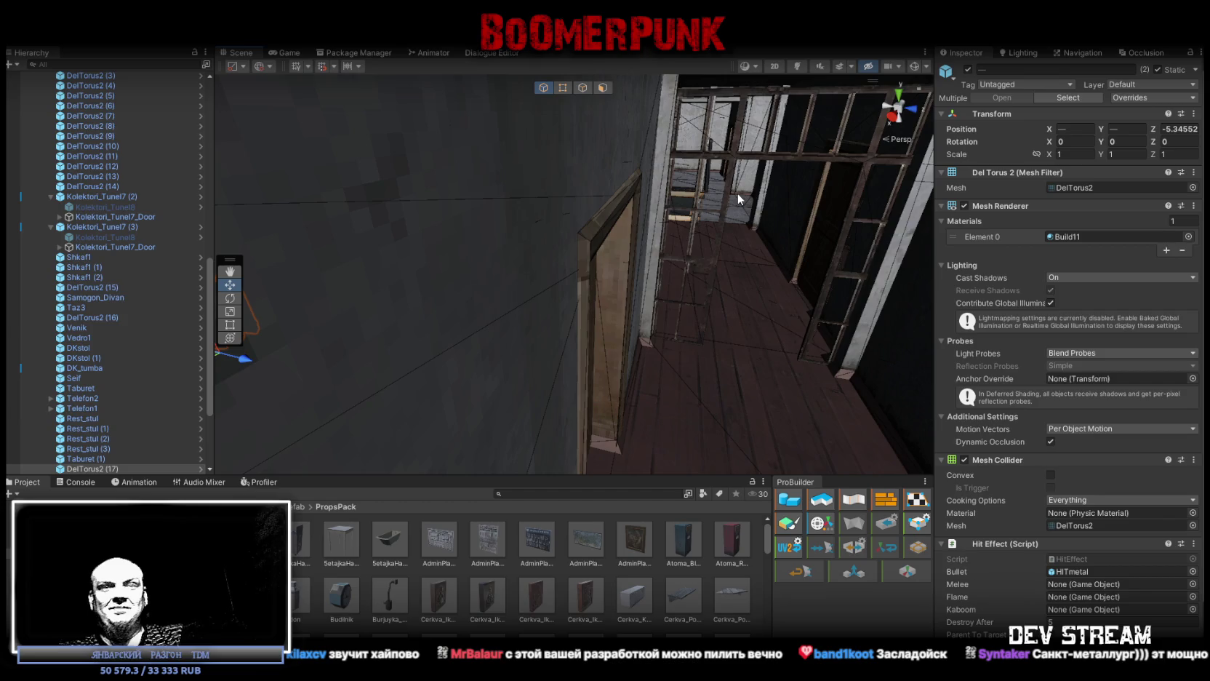
{"action": "mouse_move", "coordinate": [777, 229]}
{"action": "left_mouse_down"}
{"action": "mouse_move", "coordinate": [635, 255]}
{"action": "mouse_move", "coordinate": [653, 175]}
{"action": "mouse_move", "coordinate": [406, 213]}
{"action": "mouse_move", "coordinate": [581, 190]}
{"action": "mouse_move", "coordinate": [757, 211]}
{"action": "mouse_move", "coordinate": [617, 234]}
{"action": "mouse_move", "coordinate": [647, 247]}
{"action": "mouse_move", "coordinate": [636, 311]}
{"action": "mouse_move", "coordinate": [803, 289]}
{"action": "mouse_move", "coordinate": [711, 270]}
{"action": "mouse_move", "coordinate": [909, 333]}
{"action": "mouse_move", "coordinate": [705, 309]}
{"action": "left_mouse_up"}
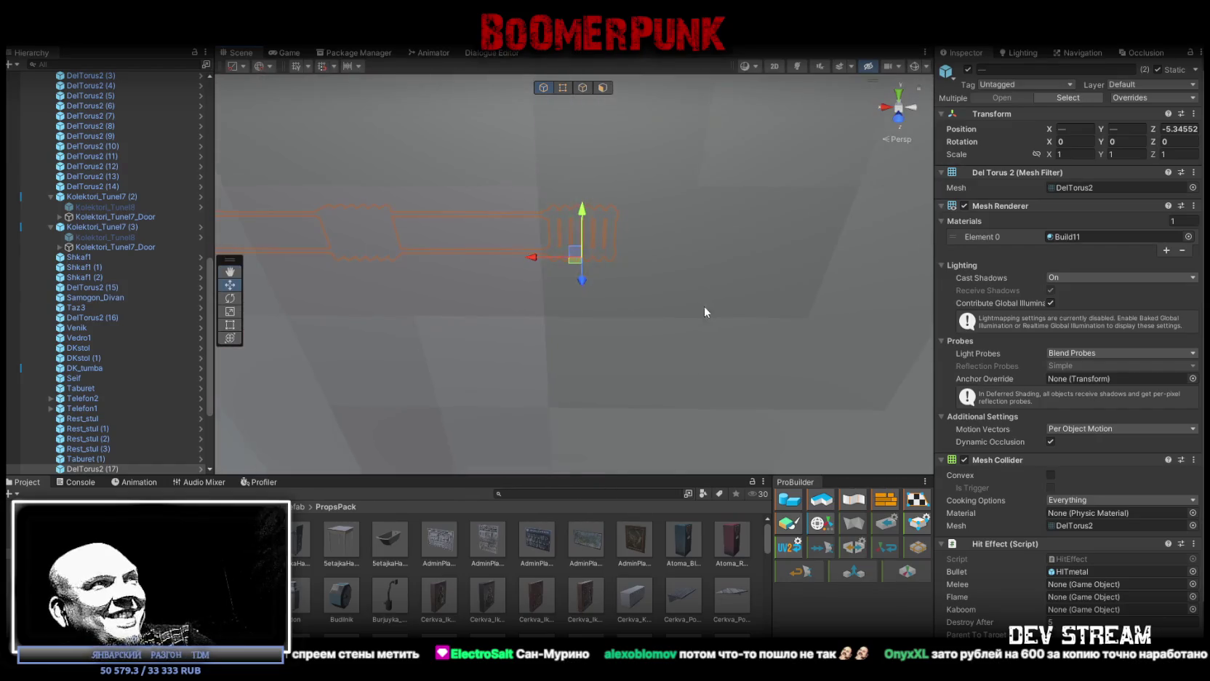
{"action": "key", "text": "ctrl+d"}
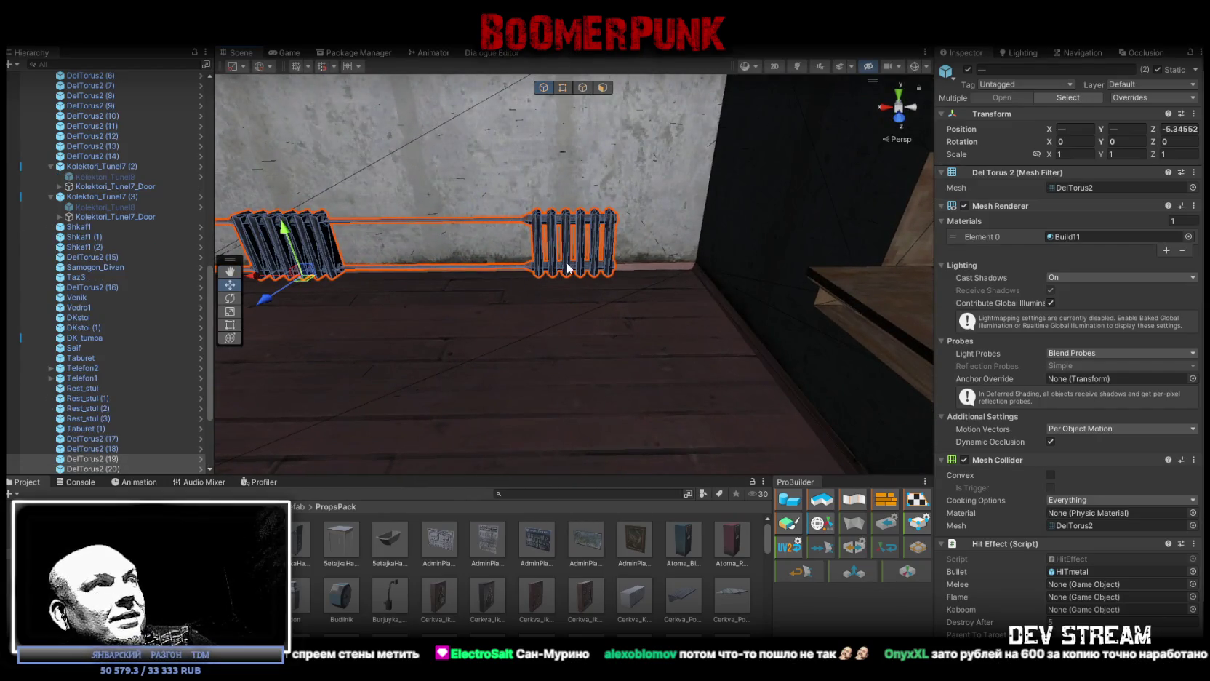
{"action": "mouse_move", "coordinate": [258, 272]}
{"action": "left_mouse_down"}
{"action": "mouse_move", "coordinate": [750, 286]}
{"action": "mouse_move", "coordinate": [798, 279]}
{"action": "mouse_move", "coordinate": [784, 249]}
{"action": "mouse_move", "coordinate": [582, 254]}
{"action": "mouse_move", "coordinate": [728, 338]}
{"action": "mouse_move", "coordinate": [771, 317]}
{"action": "left_mouse_up"}
{"action": "left_click", "coordinate": [770, 316]}
{"action": "key", "text": "Delete"}
Step: Shift the radiator under the window along X to X -4.852, Y -4.066, Z -5.34552
{"action": "mouse_move", "coordinate": [702, 288]}
{"action": "left_mouse_down"}
{"action": "mouse_move", "coordinate": [618, 268]}
{"action": "mouse_move", "coordinate": [697, 268]}
{"action": "mouse_move", "coordinate": [281, 281]}
{"action": "mouse_move", "coordinate": [501, 261]}
{"action": "left_mouse_up"}
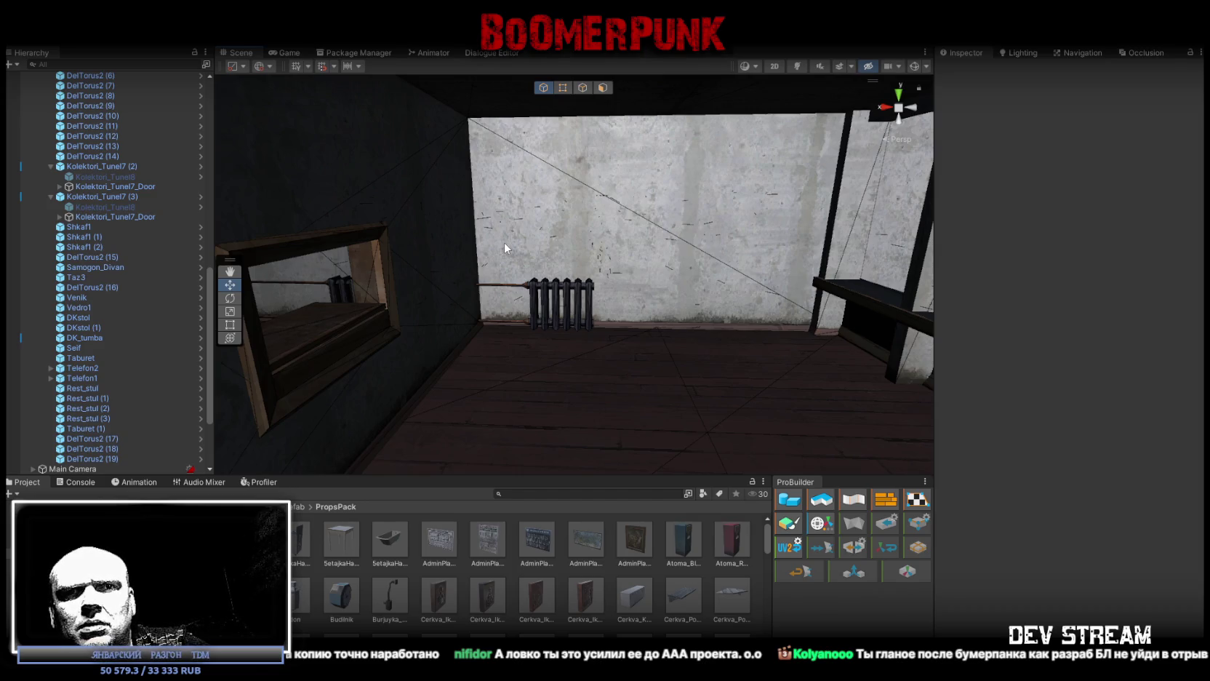
{"action": "mouse_move", "coordinate": [557, 317]}
{"action": "left_mouse_down"}
{"action": "mouse_move", "coordinate": [581, 346]}
{"action": "mouse_move", "coordinate": [559, 367]}
{"action": "mouse_move", "coordinate": [564, 326]}
{"action": "mouse_move", "coordinate": [542, 328]}
{"action": "left_mouse_up"}
{"action": "left_click", "coordinate": [551, 327]}
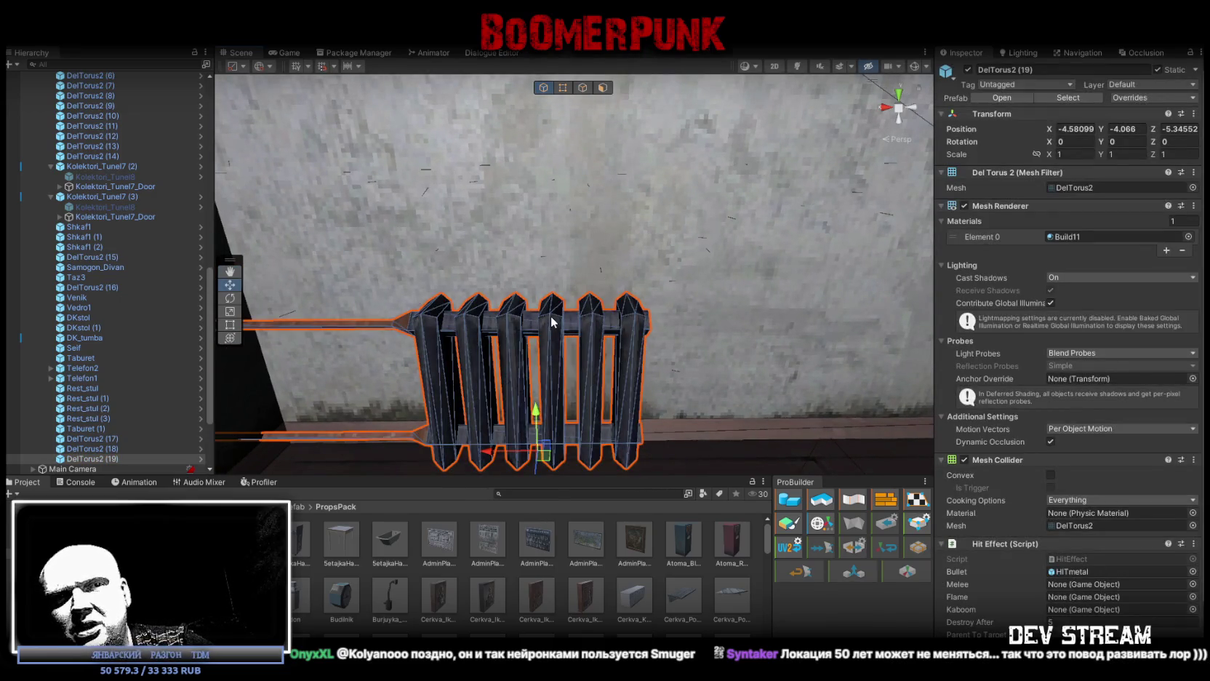
{"action": "left_click_drag", "start_coordinate": [551, 322], "coordinate": [567, 321]}
{"action": "mouse_move", "coordinate": [752, 333]}
{"action": "left_mouse_down"}
{"action": "mouse_move", "coordinate": [775, 333]}
{"action": "mouse_move", "coordinate": [712, 386]}
{"action": "mouse_move", "coordinate": [648, 345]}
{"action": "mouse_move", "coordinate": [669, 359]}
{"action": "left_mouse_up"}
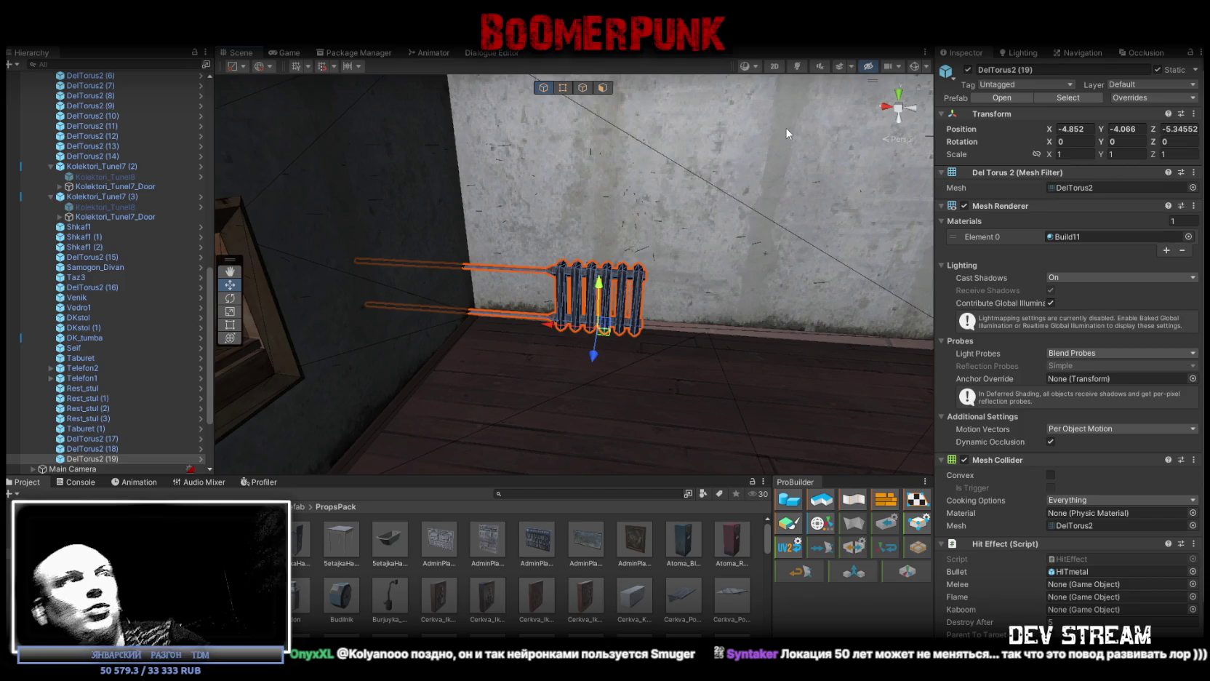
{"action": "mouse_move", "coordinate": [540, 288]}
{"action": "left_mouse_down"}
{"action": "mouse_move", "coordinate": [625, 281]}
{"action": "mouse_move", "coordinate": [583, 283]}
{"action": "mouse_move", "coordinate": [559, 324]}
{"action": "mouse_move", "coordinate": [567, 337]}
{"action": "mouse_move", "coordinate": [623, 313]}
{"action": "mouse_move", "coordinate": [630, 291]}
{"action": "left_mouse_up"}
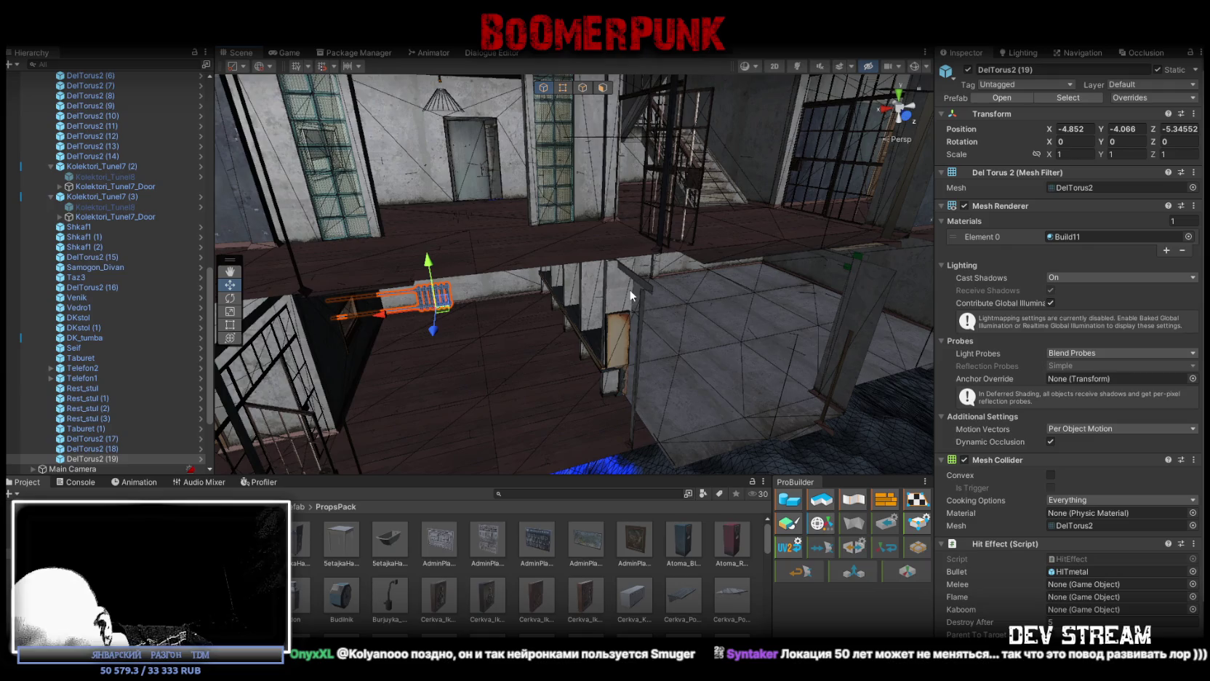
Step: Fly the Scene camera around to frame the building's floors, window and wooden doors
{"action": "mouse_move", "coordinate": [705, 322]}
{"action": "left_mouse_down"}
{"action": "mouse_move", "coordinate": [434, 339]}
{"action": "mouse_move", "coordinate": [567, 336]}
{"action": "mouse_move", "coordinate": [672, 306]}
{"action": "mouse_move", "coordinate": [675, 266]}
{"action": "left_mouse_up"}
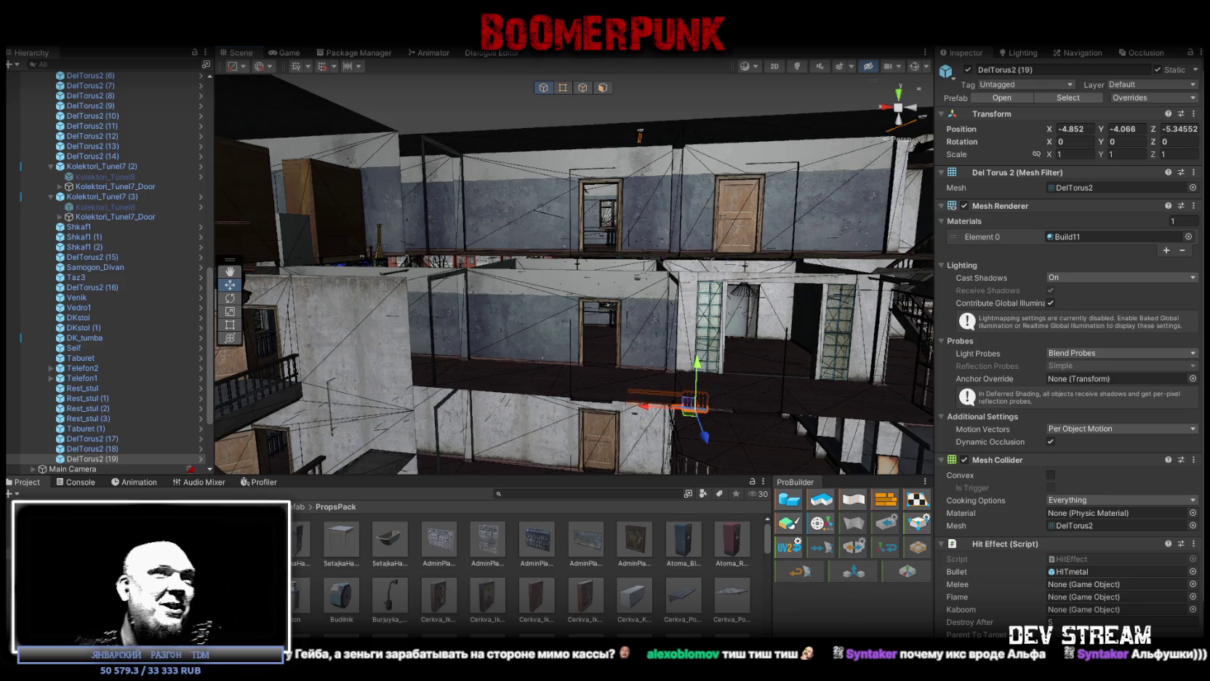
{"action": "mouse_move", "coordinate": [620, 287]}
{"action": "left_mouse_down"}
{"action": "mouse_move", "coordinate": [685, 320]}
{"action": "mouse_move", "coordinate": [838, 305]}
{"action": "mouse_move", "coordinate": [627, 317]}
{"action": "mouse_move", "coordinate": [654, 263]}
{"action": "mouse_move", "coordinate": [680, 246]}
{"action": "mouse_move", "coordinate": [608, 258]}
{"action": "mouse_move", "coordinate": [662, 218]}
{"action": "left_mouse_up"}
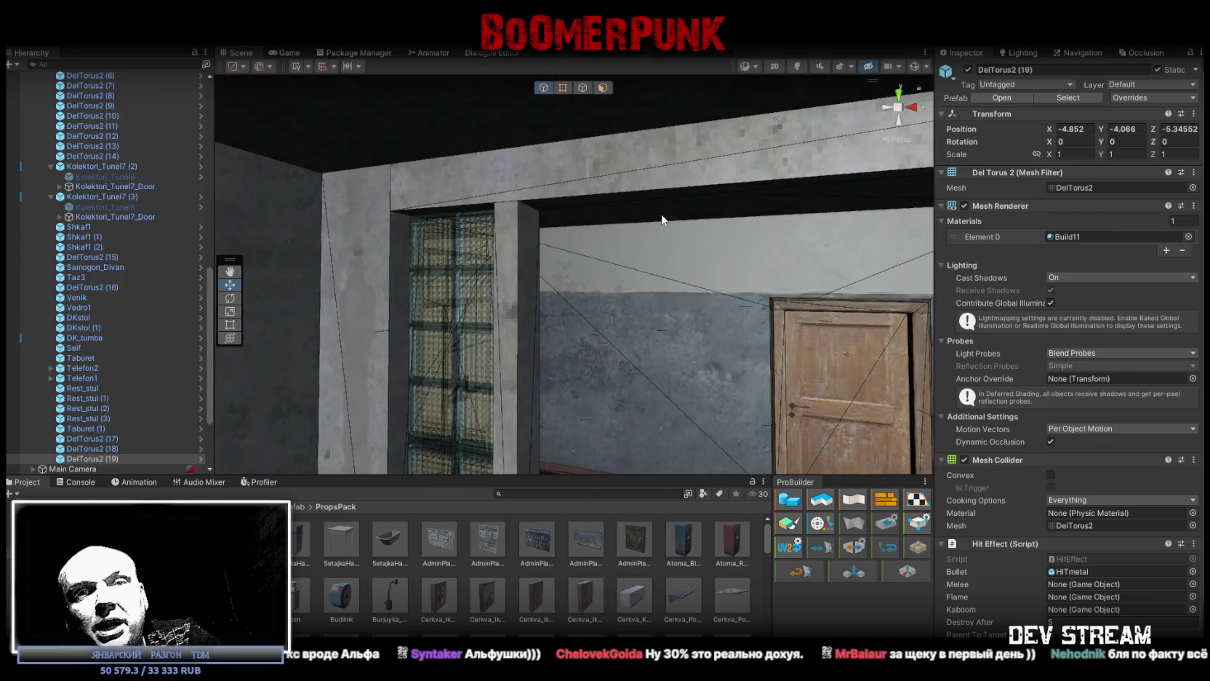
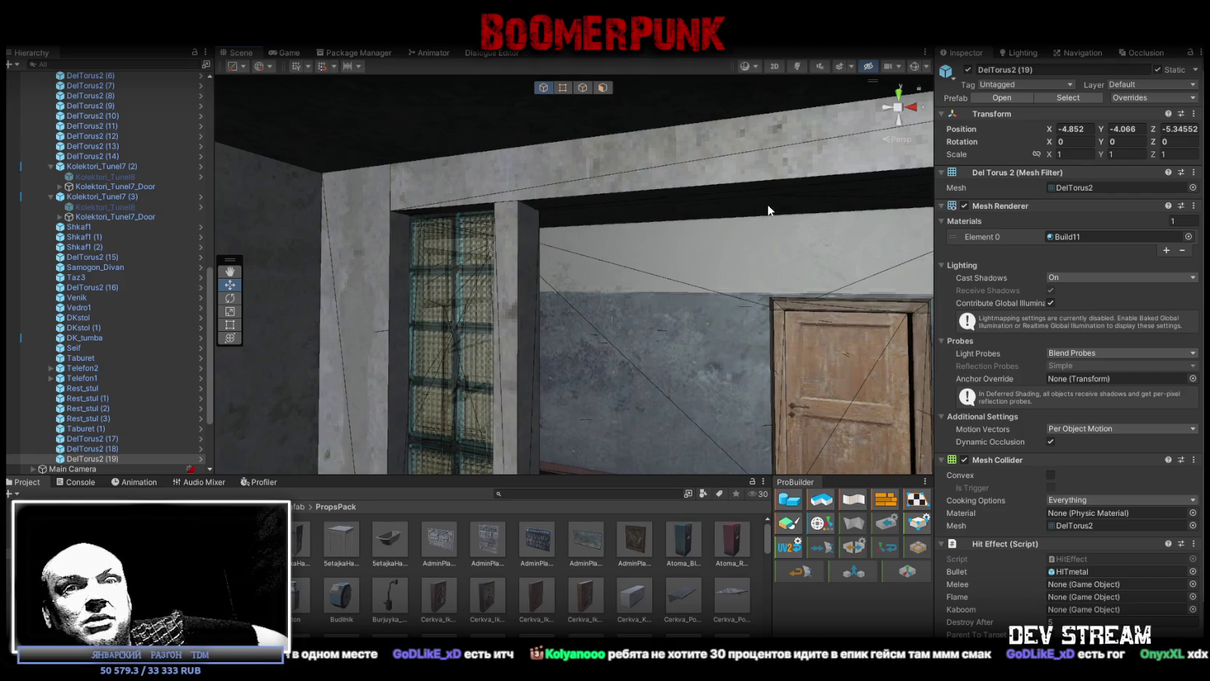
Step: Slide the MilitiaBase_Door2 door sideways into its frame in the Scene view, then switch to Blockbench
{"action": "left_click", "coordinate": [591, 493]}
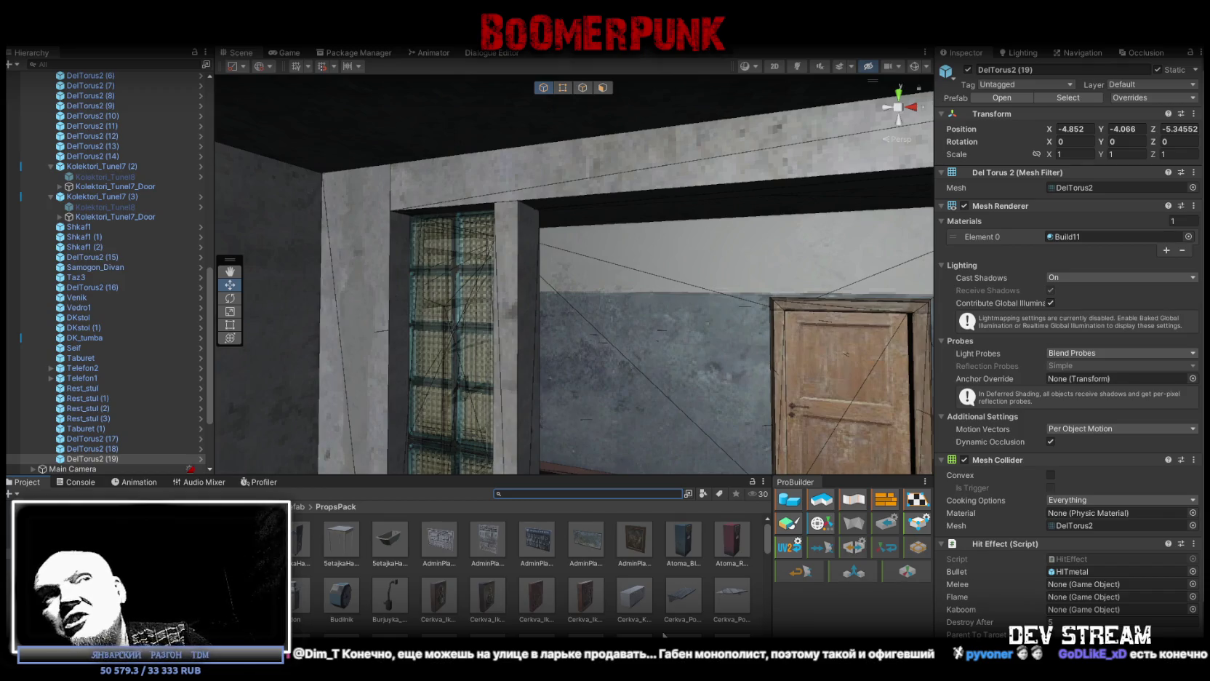
{"action": "mouse_move", "coordinate": [684, 390]}
{"action": "left_mouse_down"}
{"action": "mouse_move", "coordinate": [623, 440]}
{"action": "mouse_move", "coordinate": [582, 364]}
{"action": "mouse_move", "coordinate": [509, 317]}
{"action": "mouse_move", "coordinate": [707, 349]}
{"action": "mouse_move", "coordinate": [608, 354]}
{"action": "mouse_move", "coordinate": [629, 359]}
{"action": "mouse_move", "coordinate": [586, 293]}
{"action": "mouse_move", "coordinate": [395, 314]}
{"action": "mouse_move", "coordinate": [313, 246]}
{"action": "mouse_move", "coordinate": [193, 246]}
{"action": "mouse_move", "coordinate": [627, 411]}
{"action": "mouse_move", "coordinate": [526, 440]}
{"action": "mouse_move", "coordinate": [567, 400]}
{"action": "mouse_move", "coordinate": [327, 436]}
{"action": "mouse_move", "coordinate": [325, 407]}
{"action": "mouse_move", "coordinate": [652, 412]}
{"action": "left_mouse_up"}
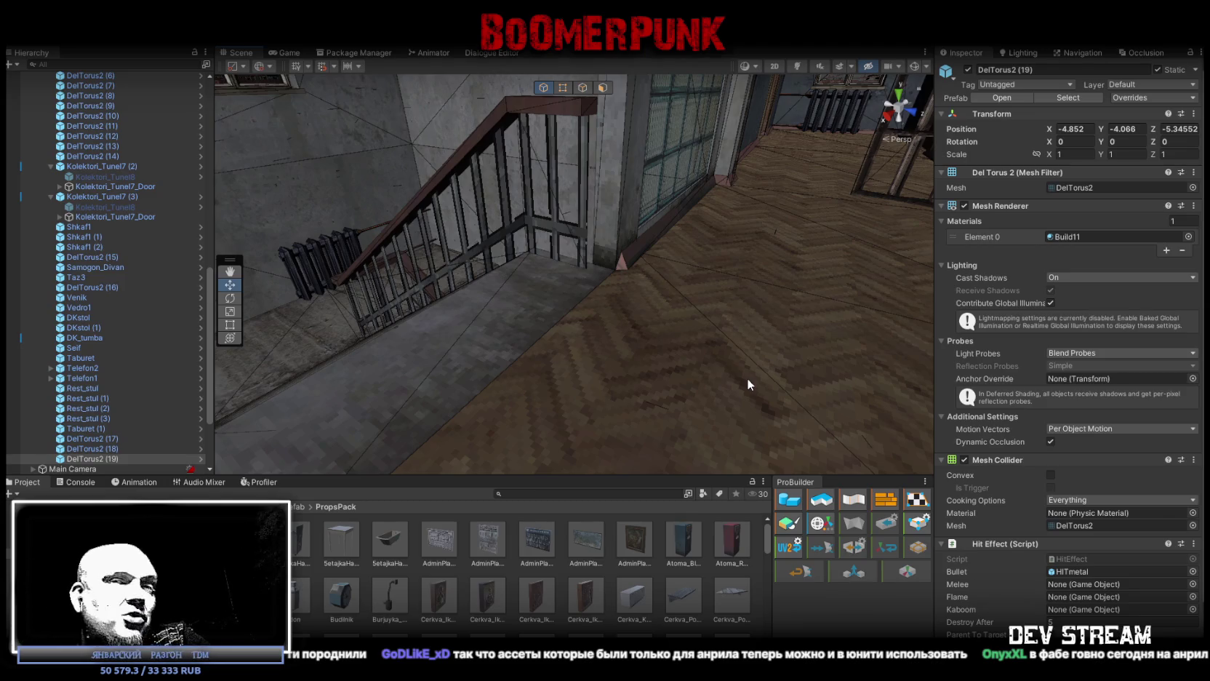
{"action": "mouse_move", "coordinate": [662, 274]}
{"action": "left_mouse_down"}
{"action": "mouse_move", "coordinate": [759, 261]}
{"action": "mouse_move", "coordinate": [629, 297]}
{"action": "mouse_move", "coordinate": [827, 269]}
{"action": "mouse_move", "coordinate": [993, 280]}
{"action": "mouse_move", "coordinate": [779, 255]}
{"action": "mouse_move", "coordinate": [799, 266]}
{"action": "mouse_move", "coordinate": [770, 299]}
{"action": "mouse_move", "coordinate": [768, 323]}
{"action": "mouse_move", "coordinate": [505, 351]}
{"action": "mouse_move", "coordinate": [374, 322]}
{"action": "mouse_move", "coordinate": [491, 297]}
{"action": "left_mouse_up"}
{"action": "left_click", "coordinate": [772, 287]}
{"action": "left_click", "coordinate": [771, 288]}
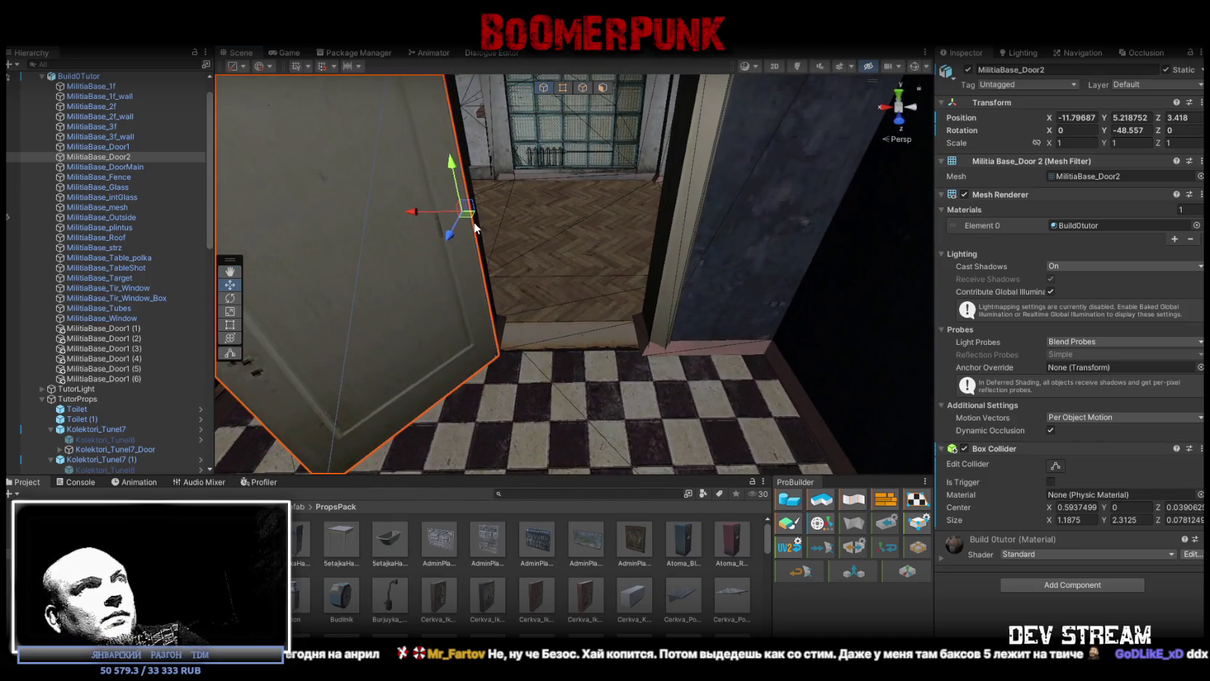
{"action": "mouse_move", "coordinate": [467, 221]}
{"action": "left_mouse_down"}
{"action": "mouse_move", "coordinate": [436, 217]}
{"action": "mouse_move", "coordinate": [567, 219]}
{"action": "mouse_move", "coordinate": [680, 256]}
{"action": "mouse_move", "coordinate": [676, 230]}
{"action": "mouse_move", "coordinate": [632, 291]}
{"action": "left_mouse_up"}
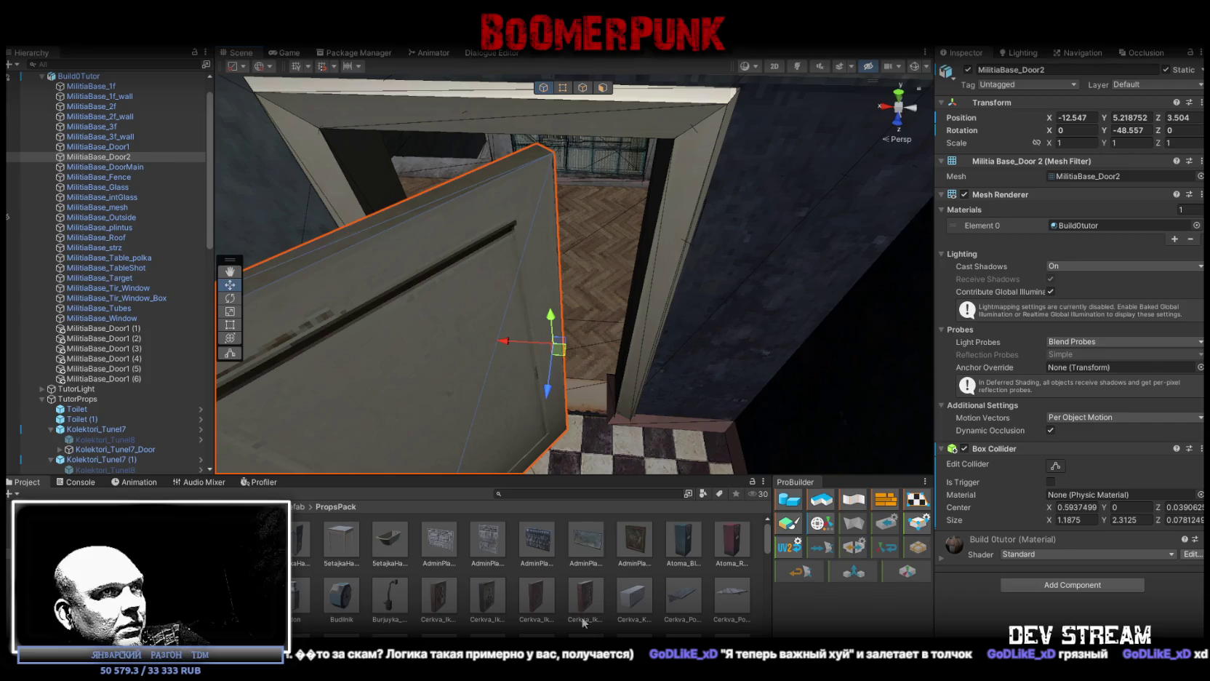
{"action": "left_click", "coordinate": [582, 542]}
{"action": "mouse_move", "coordinate": [695, 442]}
{"action": "left_mouse_down"}
{"action": "mouse_move", "coordinate": [647, 413]}
{"action": "mouse_move", "coordinate": [668, 327]}
{"action": "mouse_move", "coordinate": [461, 284]}
{"action": "mouse_move", "coordinate": [487, 218]}
{"action": "mouse_move", "coordinate": [617, 273]}
{"action": "left_mouse_up"}
{"action": "key", "text": "alt+Tab"}
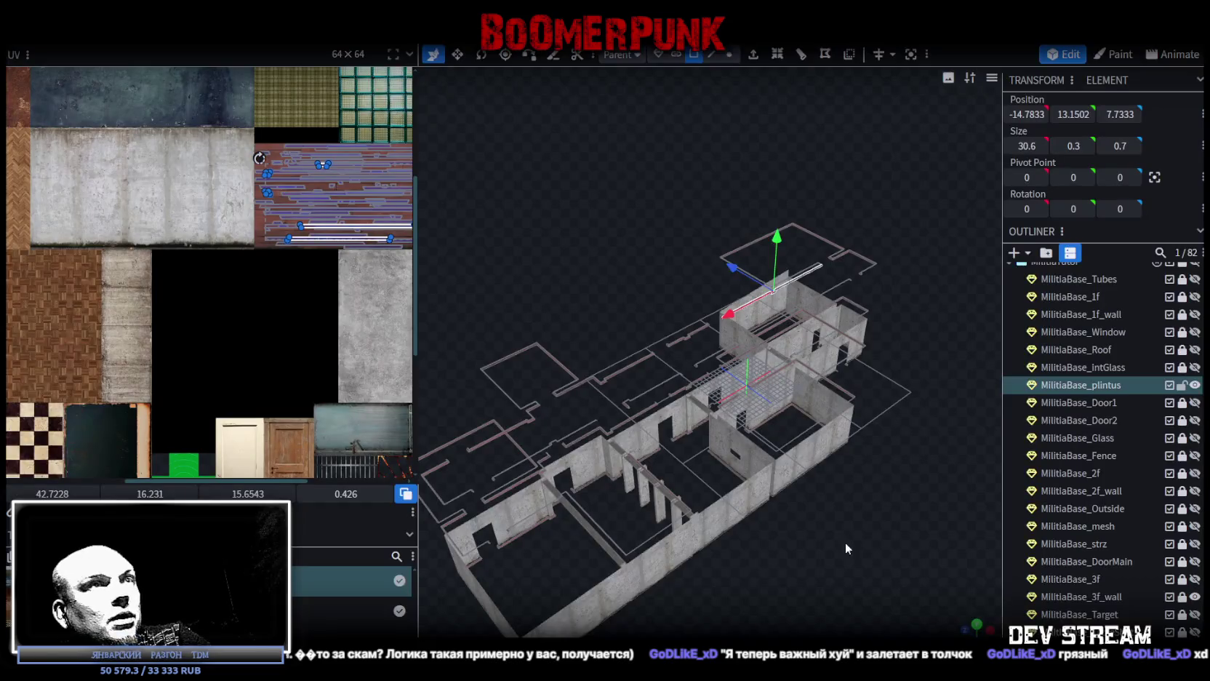
Step: Unhide, unlock and select MilitiaBase_Door2, then inspect its face and right edge in textured view
{"action": "left_click", "coordinate": [1194, 420]}
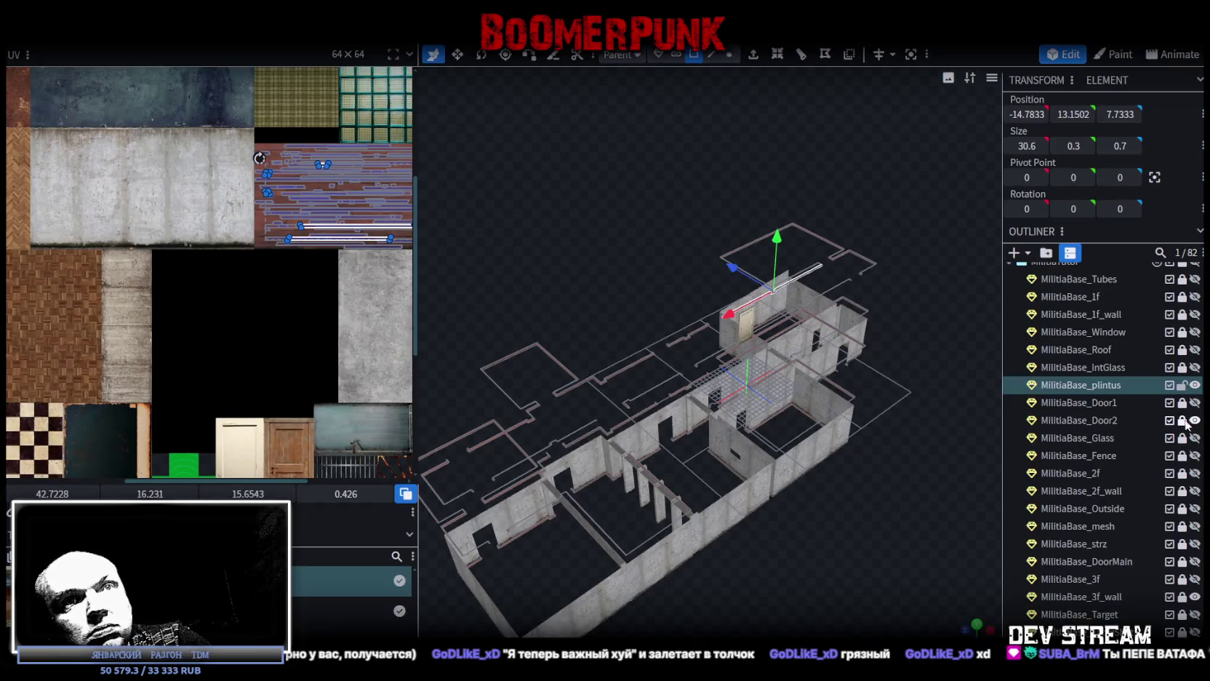
{"action": "left_click", "coordinate": [1182, 420]}
{"action": "double_click", "coordinate": [1078, 420]}
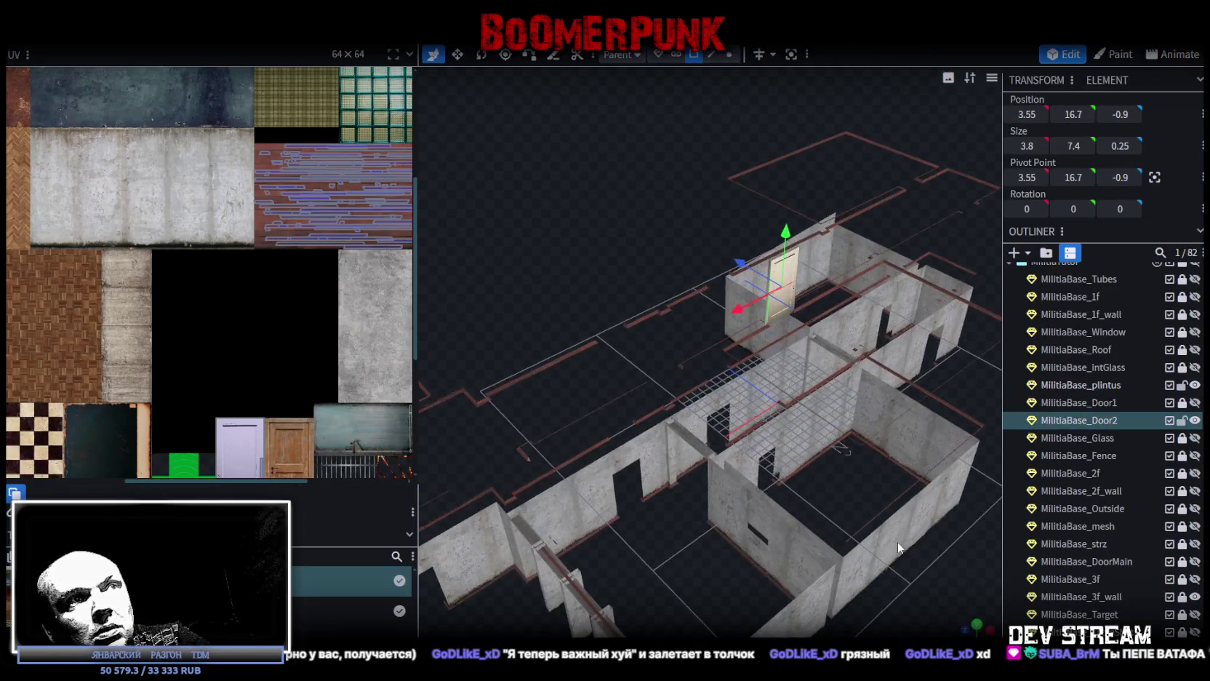
{"action": "mouse_move", "coordinate": [898, 548]}
{"action": "left_mouse_down"}
{"action": "mouse_move", "coordinate": [798, 555]}
{"action": "mouse_move", "coordinate": [827, 557]}
{"action": "mouse_move", "coordinate": [663, 352]}
{"action": "mouse_move", "coordinate": [711, 312]}
{"action": "mouse_move", "coordinate": [615, 311]}
{"action": "mouse_move", "coordinate": [759, 301]}
{"action": "mouse_move", "coordinate": [665, 347]}
{"action": "mouse_move", "coordinate": [695, 338]}
{"action": "left_mouse_up"}
{"action": "left_click", "coordinate": [665, 347]}
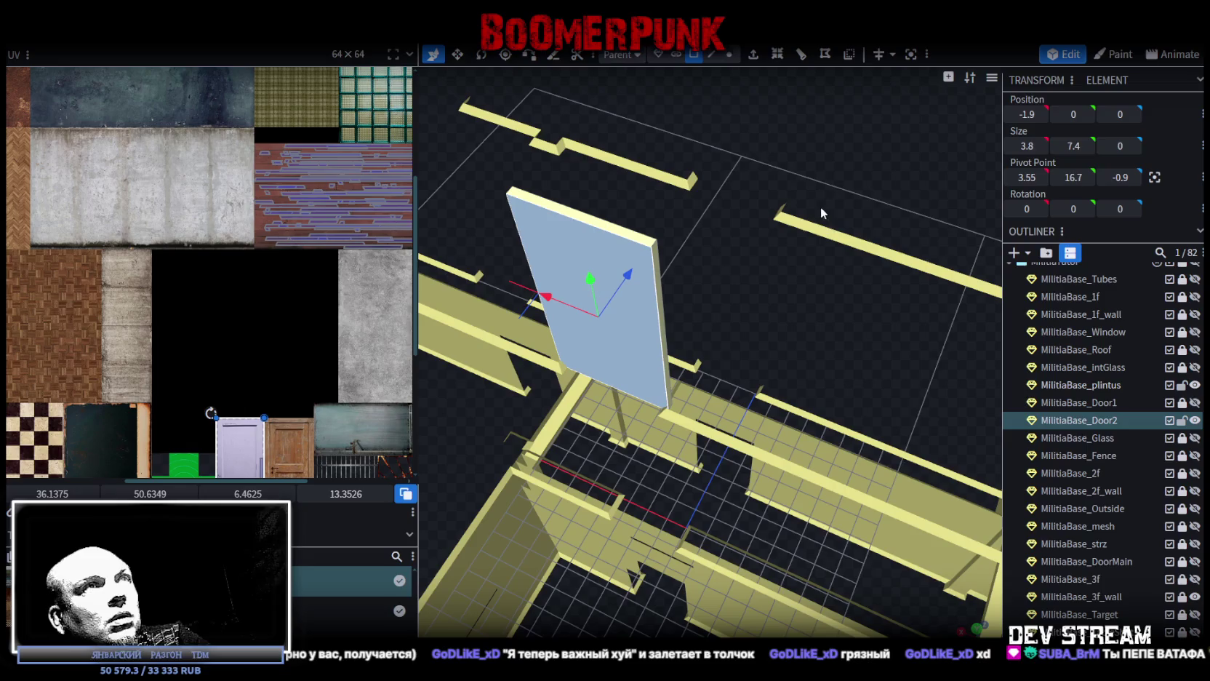
{"action": "left_click", "coordinate": [712, 54]}
{"action": "left_click", "coordinate": [665, 335]}
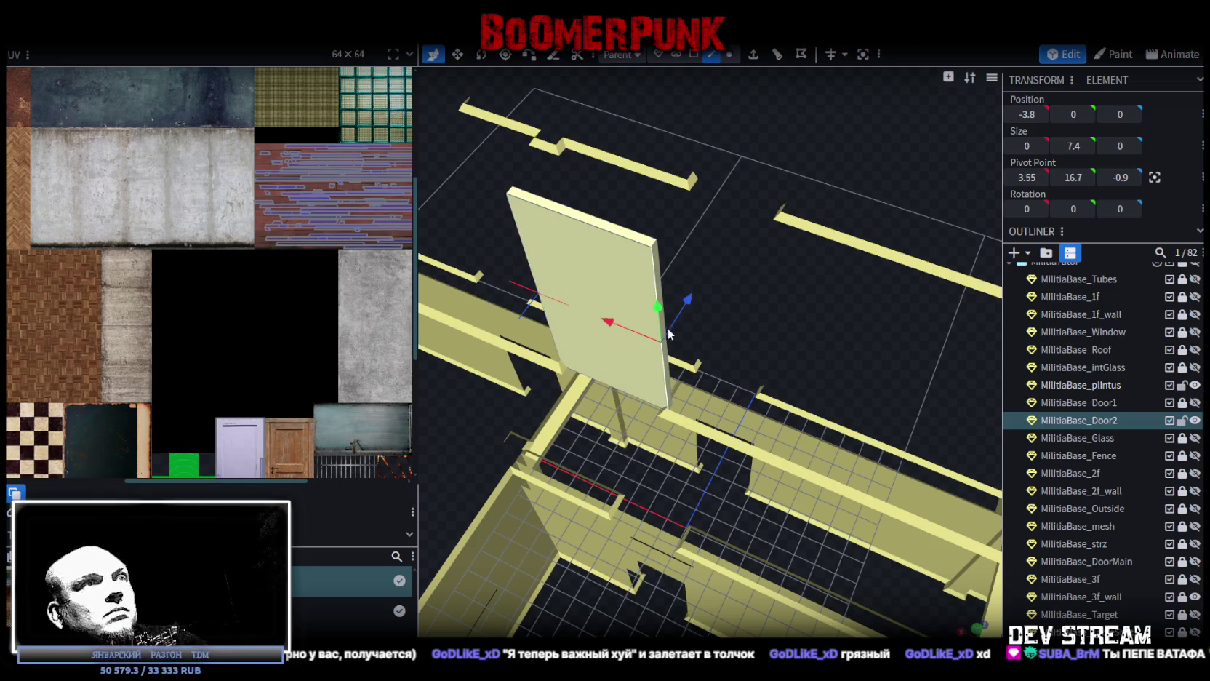
{"action": "mouse_move", "coordinate": [677, 324]}
{"action": "left_mouse_down"}
{"action": "mouse_move", "coordinate": [800, 279]}
{"action": "mouse_move", "coordinate": [744, 302]}
{"action": "mouse_move", "coordinate": [769, 303]}
{"action": "mouse_move", "coordinate": [754, 319]}
{"action": "left_mouse_up"}
{"action": "key", "text": "z"}
{"action": "key", "text": "z"}
{"action": "key", "text": "z"}
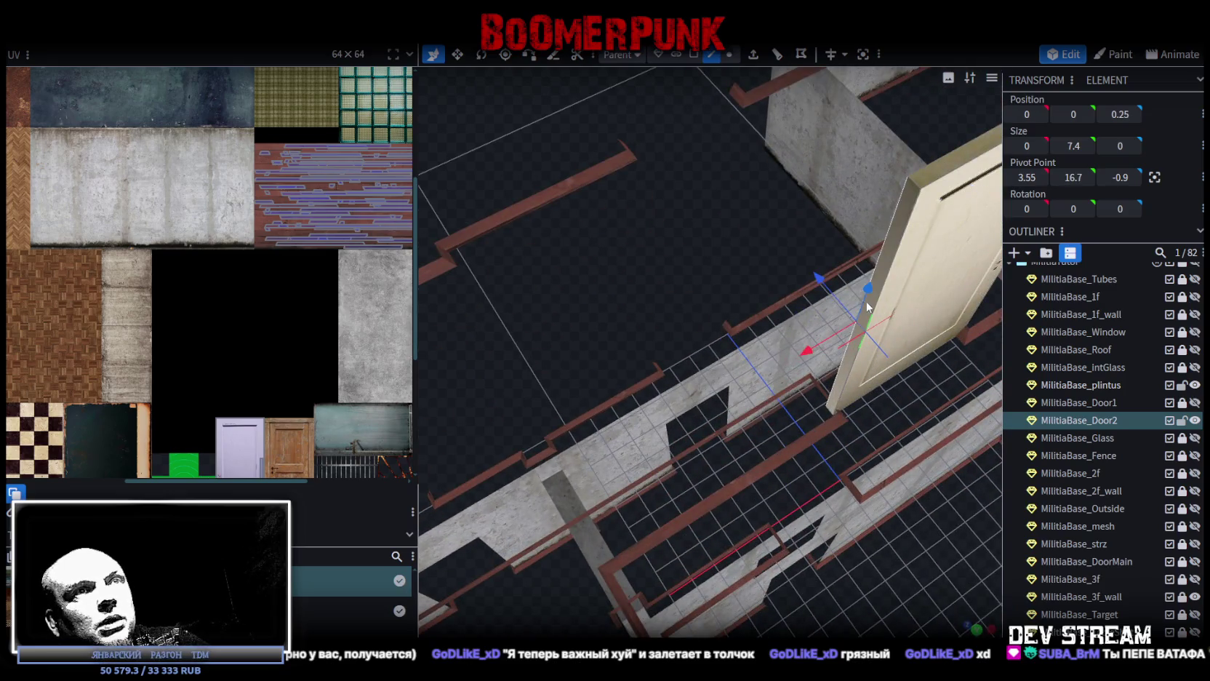
Step: Centre the door's pivot, save the model, then lock and hide MilitiaBase_Door2
{"action": "left_click", "coordinate": [1154, 177]}
{"action": "scroll", "coordinate": [734, 473], "scroll_direction": "down", "scroll_amount": 5}
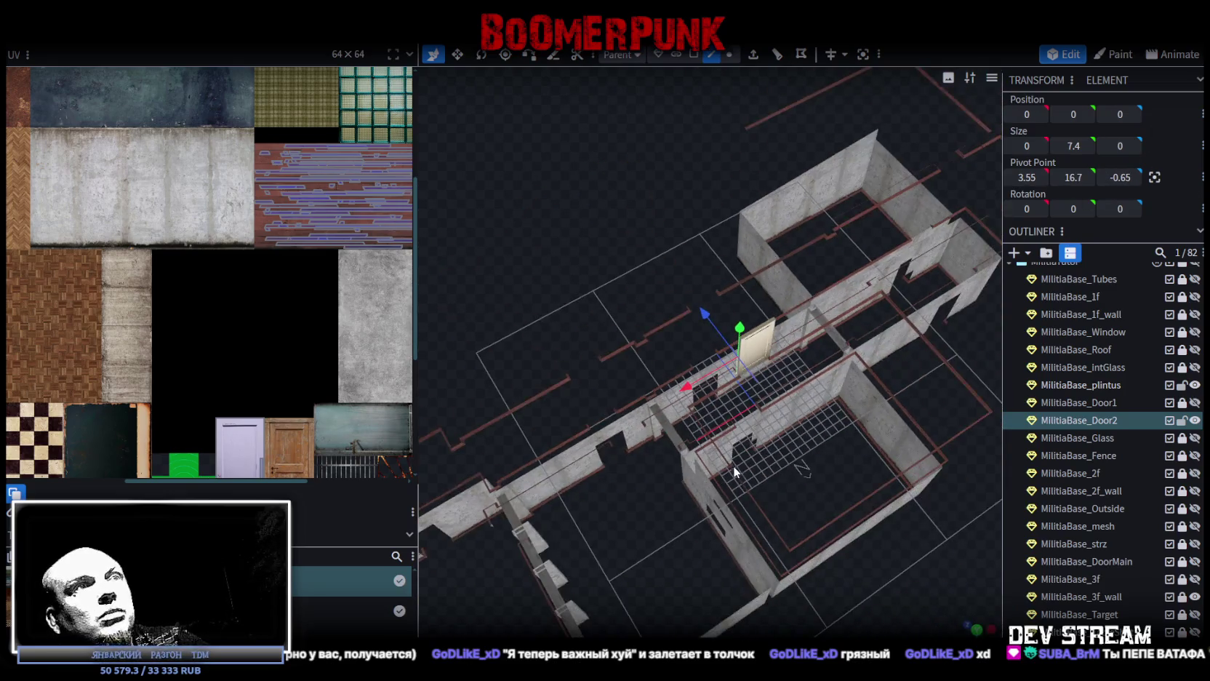
{"action": "key", "text": "ctrl+s"}
{"action": "left_click_drag", "start_coordinate": [802, 469], "coordinate": [785, 407]}
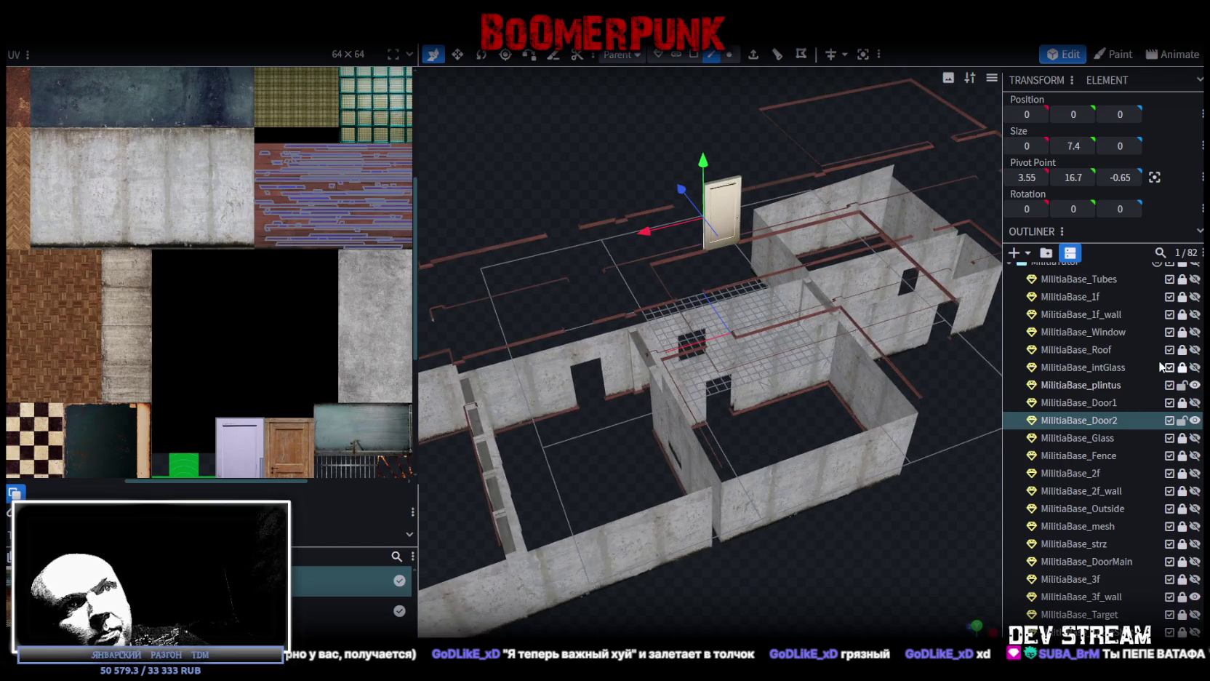
{"action": "left_click", "coordinate": [1182, 420]}
{"action": "left_click", "coordinate": [1194, 420]}
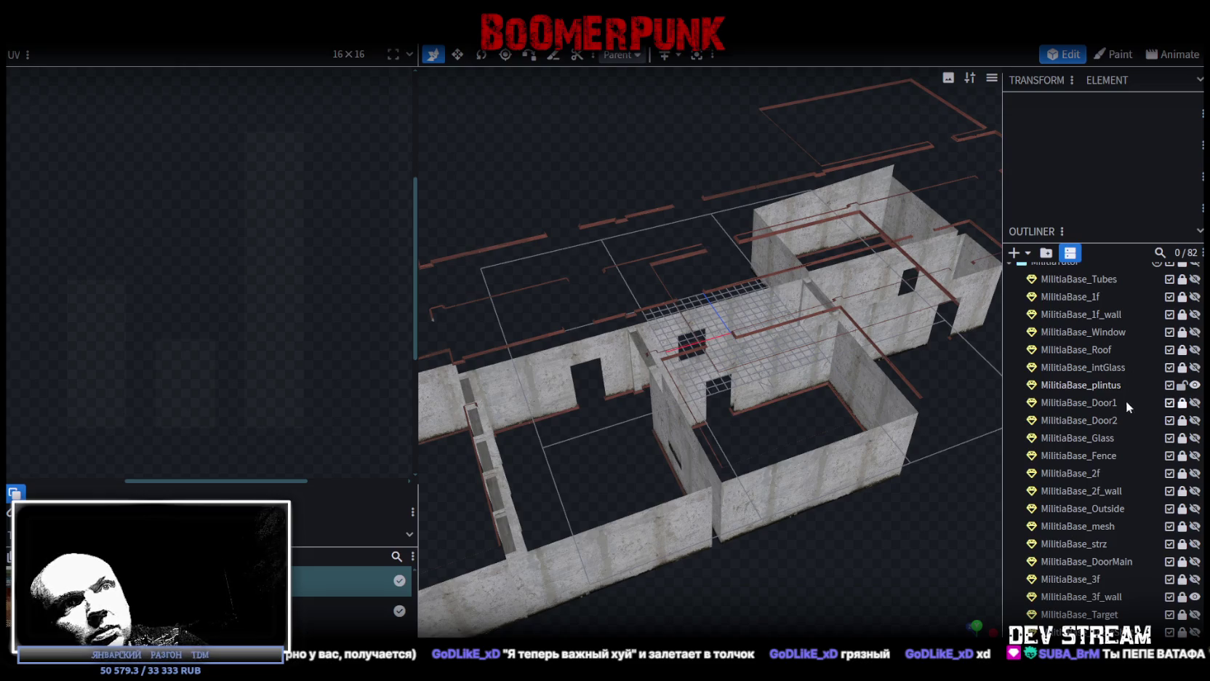
Step: Briefly show and unlock MilitiaBase_2f_wall to view the stairwell, then lock and hide it again
{"action": "left_click", "coordinate": [1195, 491]}
{"action": "left_click", "coordinate": [1182, 491]}
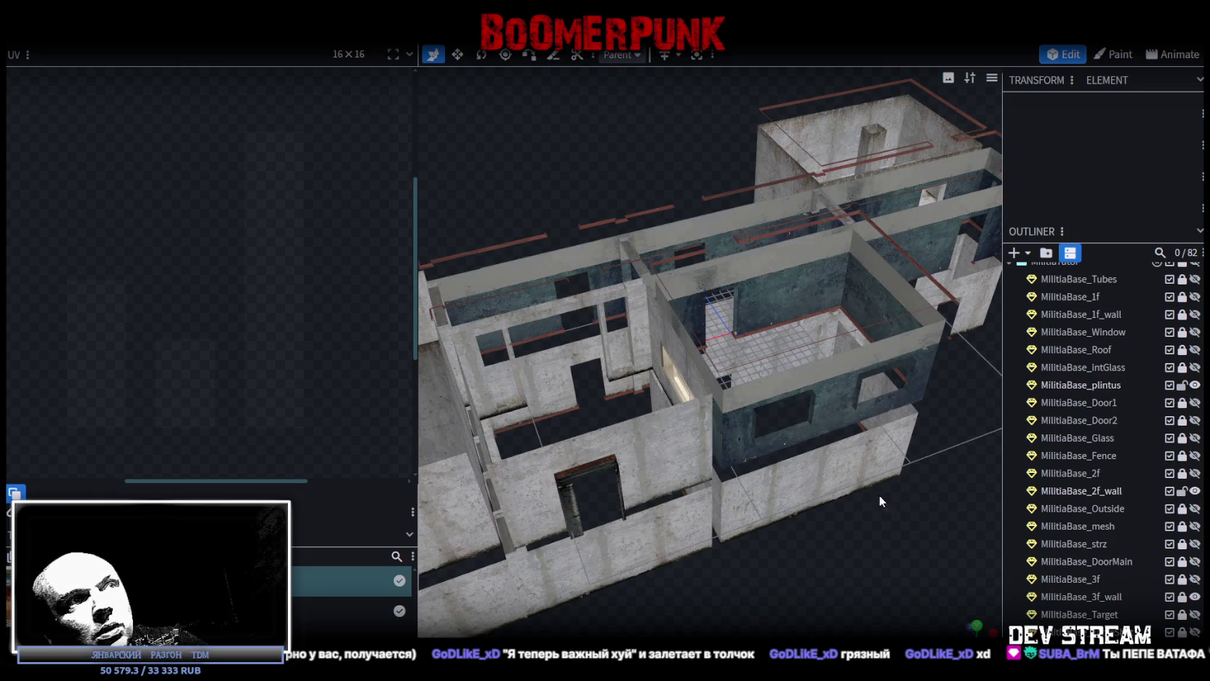
{"action": "scroll", "coordinate": [875, 546], "scroll_direction": "up", "scroll_amount": 3}
{"action": "left_click_drag", "start_coordinate": [874, 546], "coordinate": [735, 520]}
{"action": "left_click", "coordinate": [1181, 491]}
{"action": "left_click", "coordinate": [1194, 491]}
Step: Show, unlock and select MilitiaBase_2f, then box-select the 11 faces of the door and frame
{"action": "left_click", "coordinate": [1194, 472]}
{"action": "left_click", "coordinate": [1181, 473]}
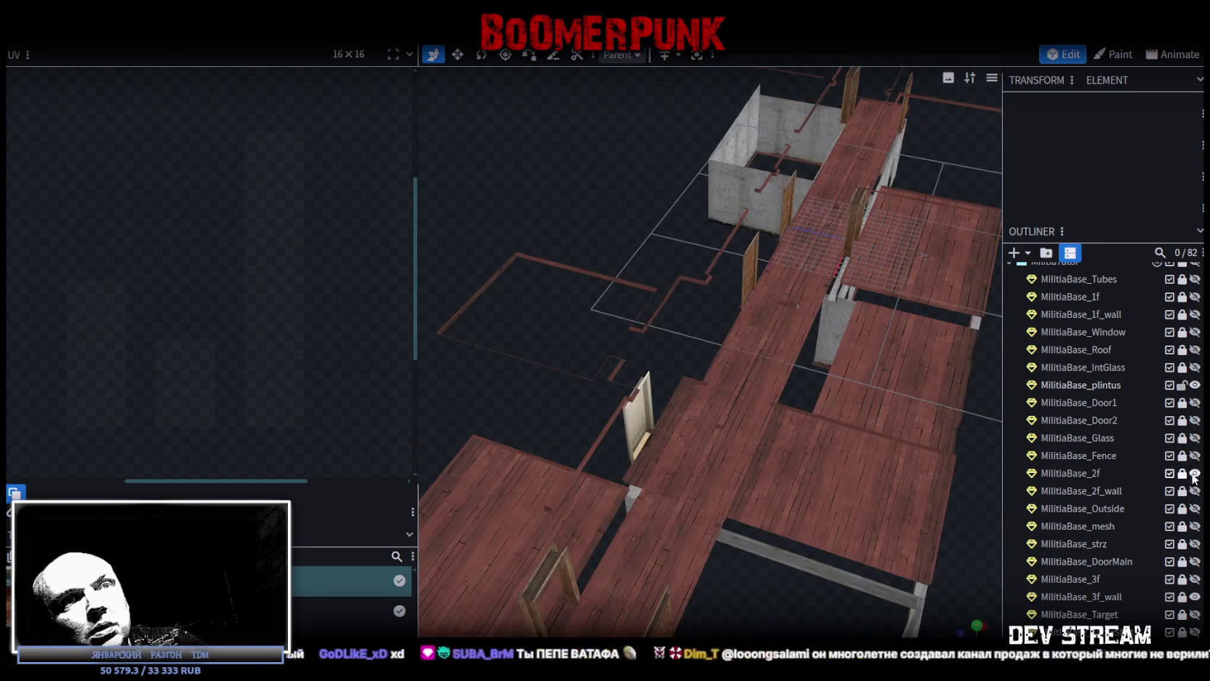
{"action": "left_click", "coordinate": [1111, 474]}
{"action": "mouse_move", "coordinate": [653, 296]}
{"action": "left_mouse_down"}
{"action": "mouse_move", "coordinate": [561, 283]}
{"action": "mouse_move", "coordinate": [661, 304]}
{"action": "mouse_move", "coordinate": [734, 307]}
{"action": "mouse_move", "coordinate": [729, 297]}
{"action": "left_mouse_up"}
{"action": "scroll", "coordinate": [740, 291], "scroll_direction": "up", "scroll_amount": 5}
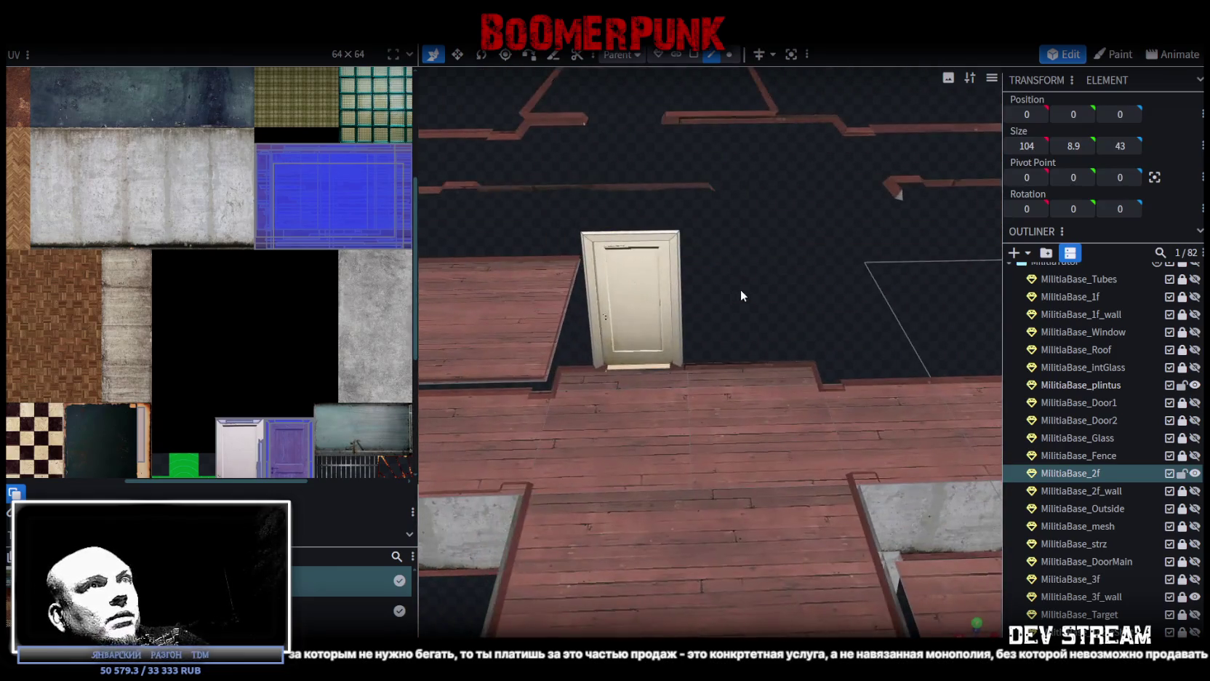
{"action": "left_click", "coordinate": [694, 54]}
{"action": "left_click", "coordinate": [634, 318]}
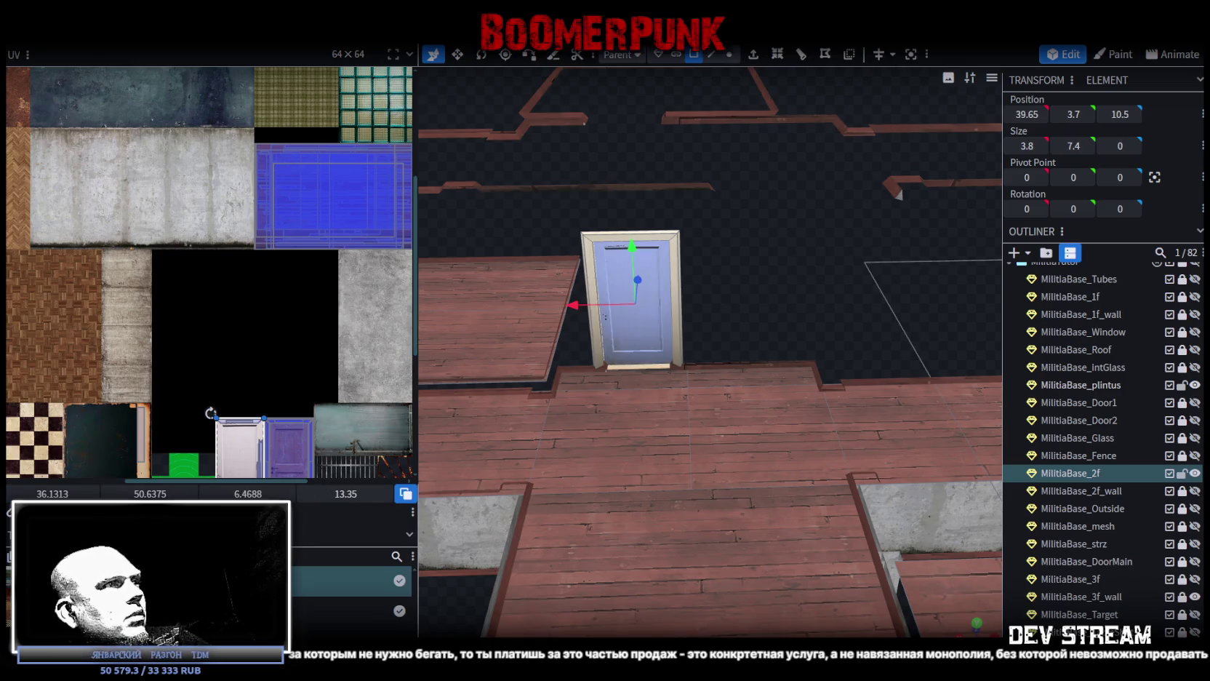
{"action": "mouse_move", "coordinate": [647, 475]}
{"action": "left_mouse_down"}
{"action": "mouse_move", "coordinate": [731, 406]}
{"action": "mouse_move", "coordinate": [650, 506]}
{"action": "mouse_move", "coordinate": [638, 425]}
{"action": "mouse_move", "coordinate": [676, 596]}
{"action": "mouse_move", "coordinate": [750, 336]}
{"action": "mouse_move", "coordinate": [762, 400]}
{"action": "mouse_move", "coordinate": [771, 330]}
{"action": "left_mouse_up"}
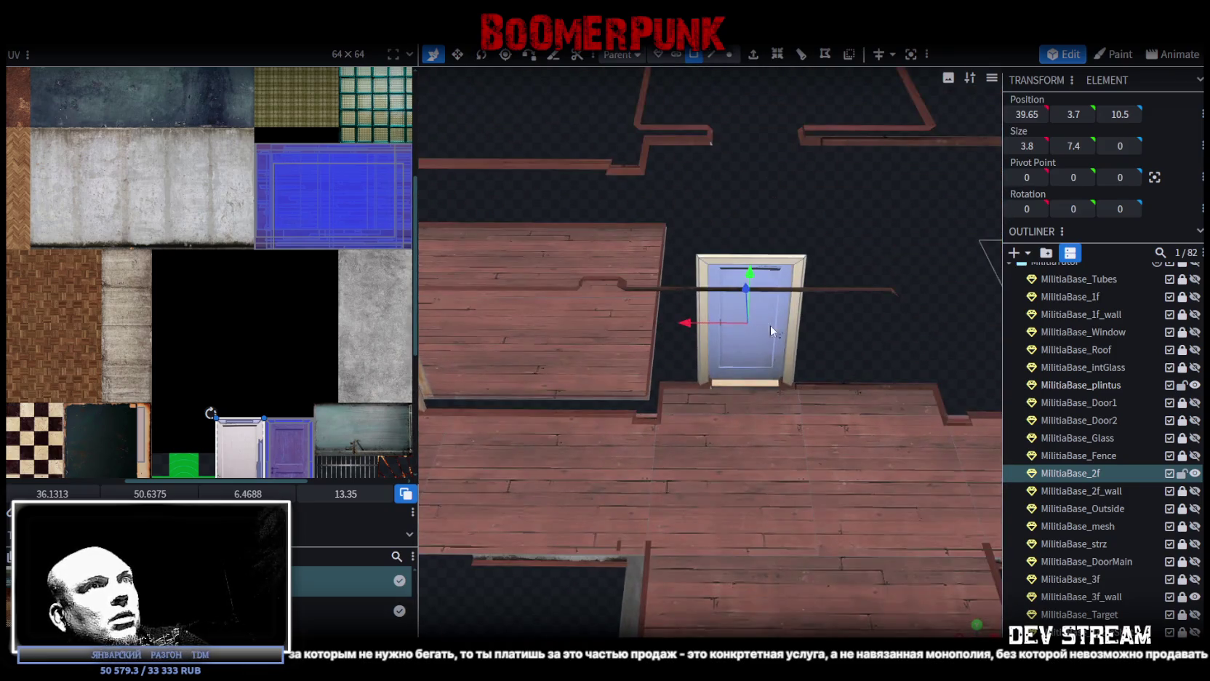
{"action": "left_click_drag", "start_coordinate": [676, 231], "coordinate": [841, 317]}
{"action": "scroll", "coordinate": [762, 409], "scroll_direction": "up", "scroll_amount": 5}
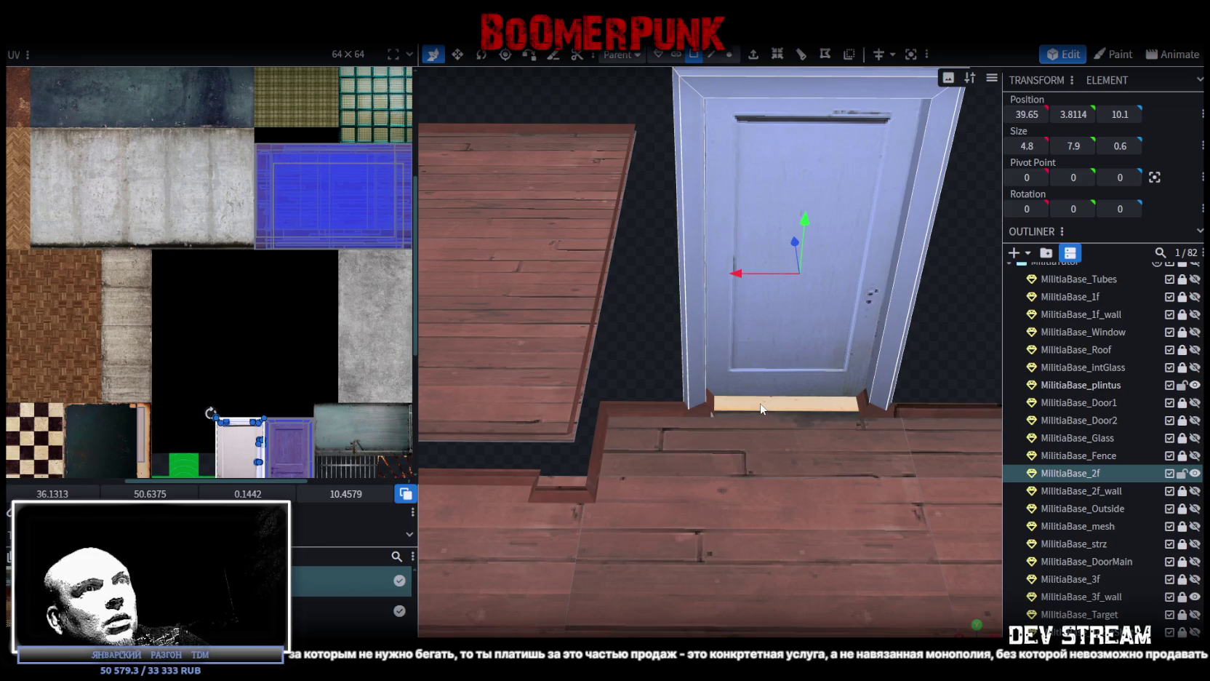
{"action": "right_click", "coordinate": [758, 315]}
Step: Copy the door faces, paste them as a mesh selection, and split them into MilitiaBase_2f_selection
{"action": "left_click", "coordinate": [809, 438]}
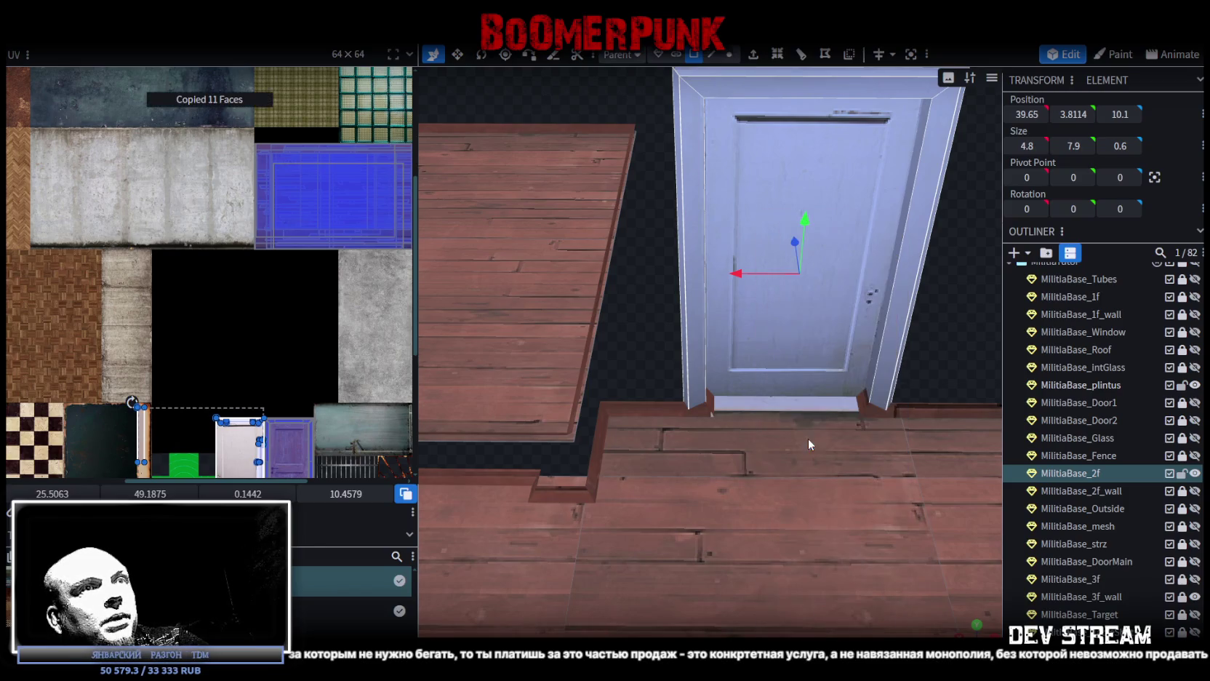
{"action": "right_click", "coordinate": [772, 314]}
{"action": "left_click", "coordinate": [825, 482]}
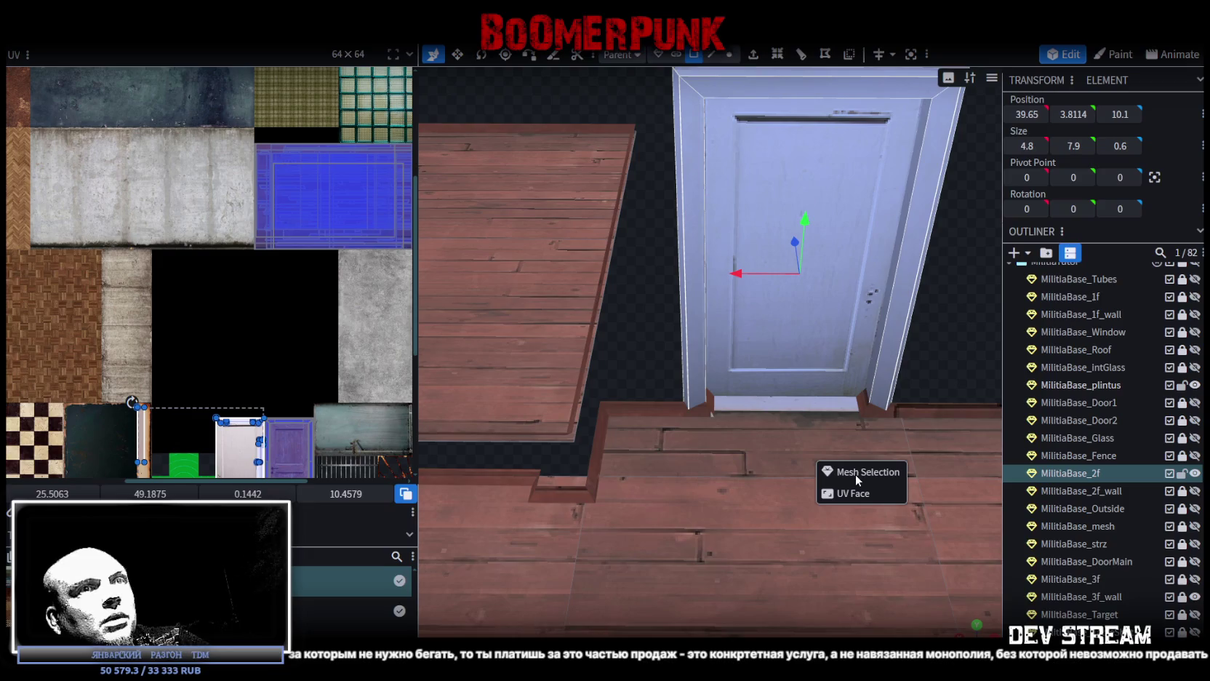
{"action": "left_click", "coordinate": [855, 475]}
{"action": "right_click", "coordinate": [796, 358]}
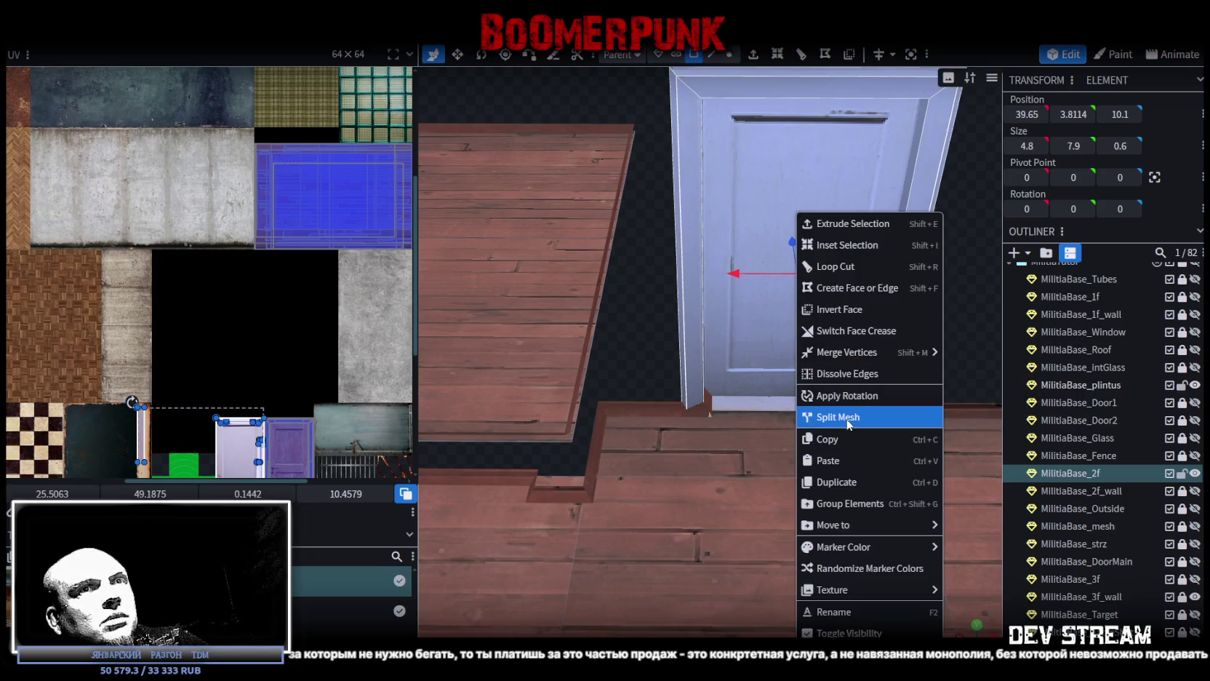
{"action": "left_click", "coordinate": [844, 417]}
Step: Hide MilitiaBase_2f, then show, unlock and select the third-floor MilitiaBase_3f mesh
{"action": "left_click", "coordinate": [1195, 472]}
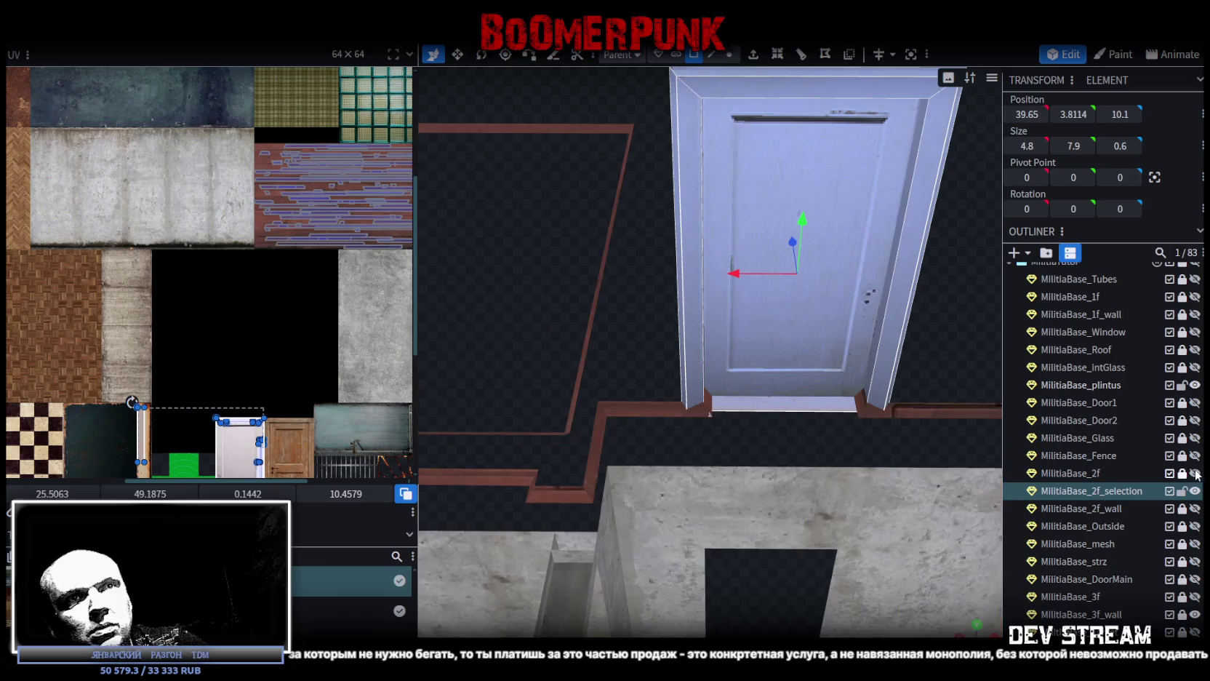
{"action": "scroll", "coordinate": [1132, 460], "scroll_direction": "down", "scroll_amount": 5}
{"action": "scroll", "coordinate": [872, 436], "scroll_direction": "down", "scroll_amount": 5}
{"action": "left_click_drag", "start_coordinate": [872, 436], "coordinate": [902, 400]}
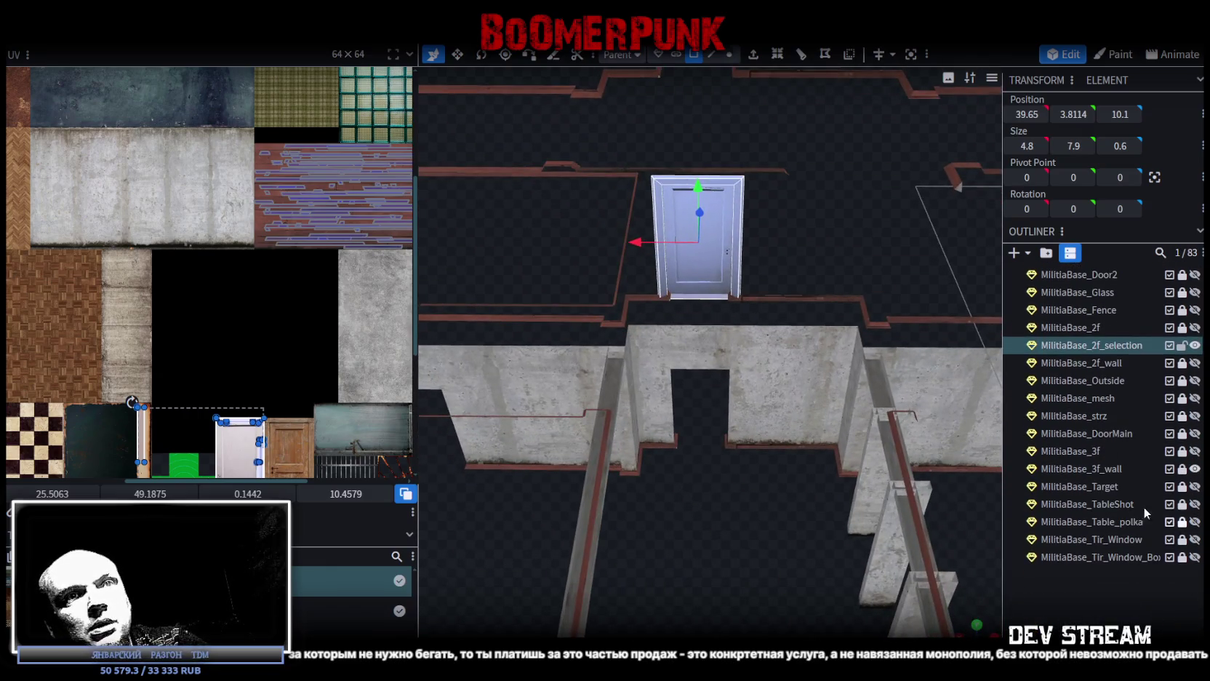
{"action": "left_click", "coordinate": [1182, 451]}
{"action": "left_click", "coordinate": [1083, 451]}
{"action": "left_click", "coordinate": [1195, 451]}
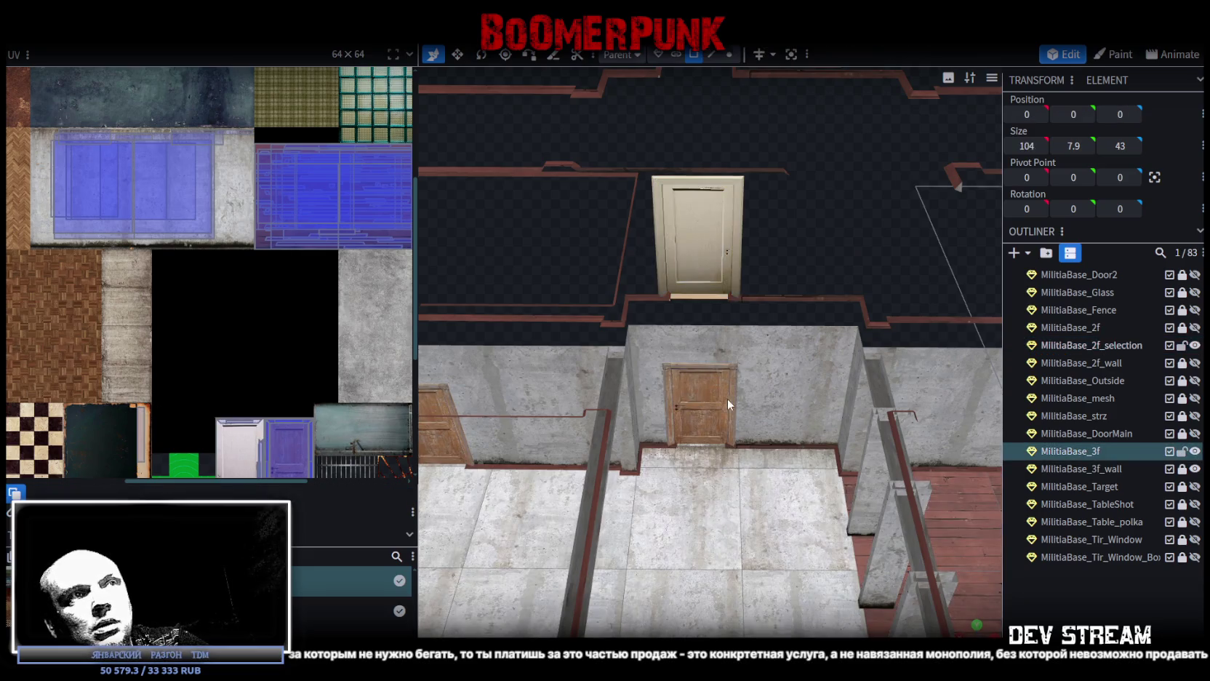
Step: Select MilitiaBase_3f together with the door piece and merge them into one mesh
{"action": "scroll", "coordinate": [728, 401], "scroll_direction": "up", "scroll_amount": 1}
{"action": "left_click", "coordinate": [686, 405]}
{"action": "left_click", "coordinate": [676, 425]}
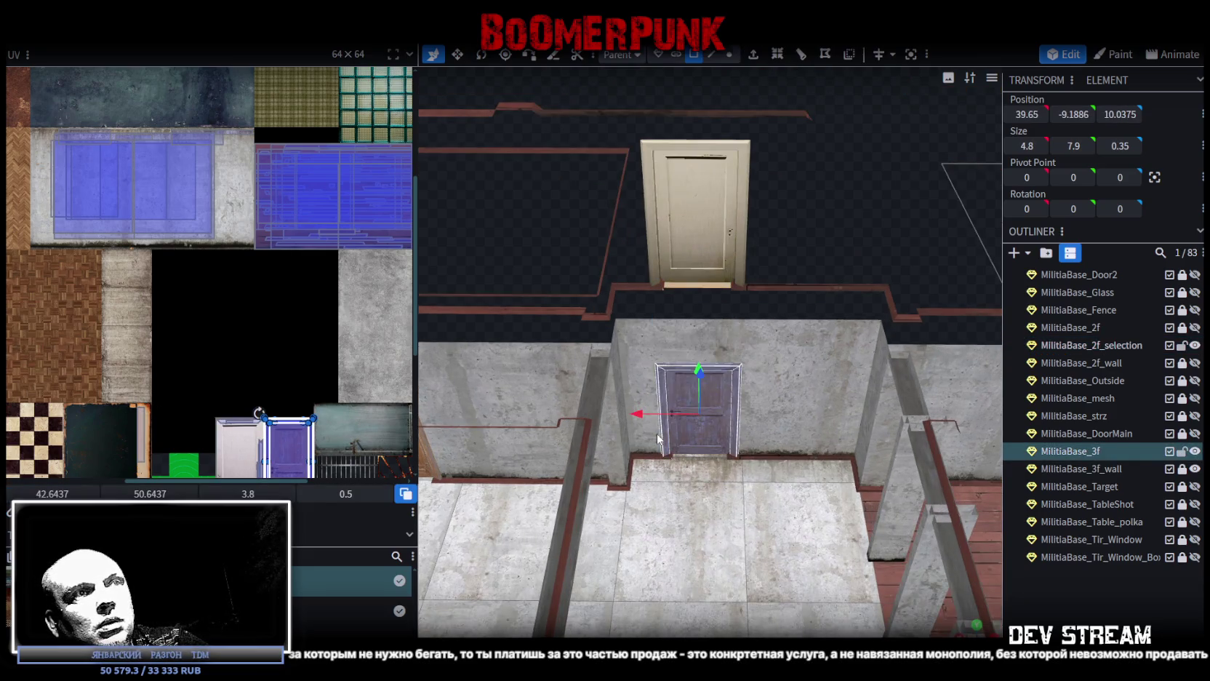
{"action": "scroll", "coordinate": [665, 439], "scroll_direction": "up", "scroll_amount": 3}
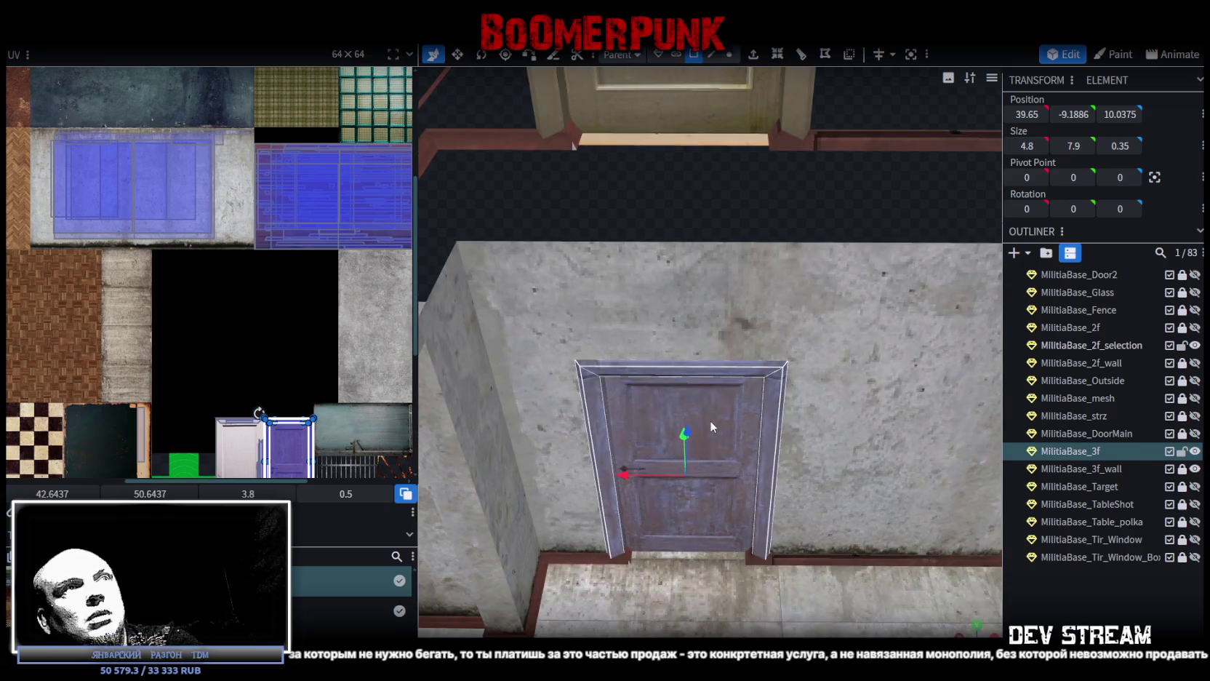
{"action": "scroll", "coordinate": [713, 542], "scroll_direction": "down", "scroll_amount": 5}
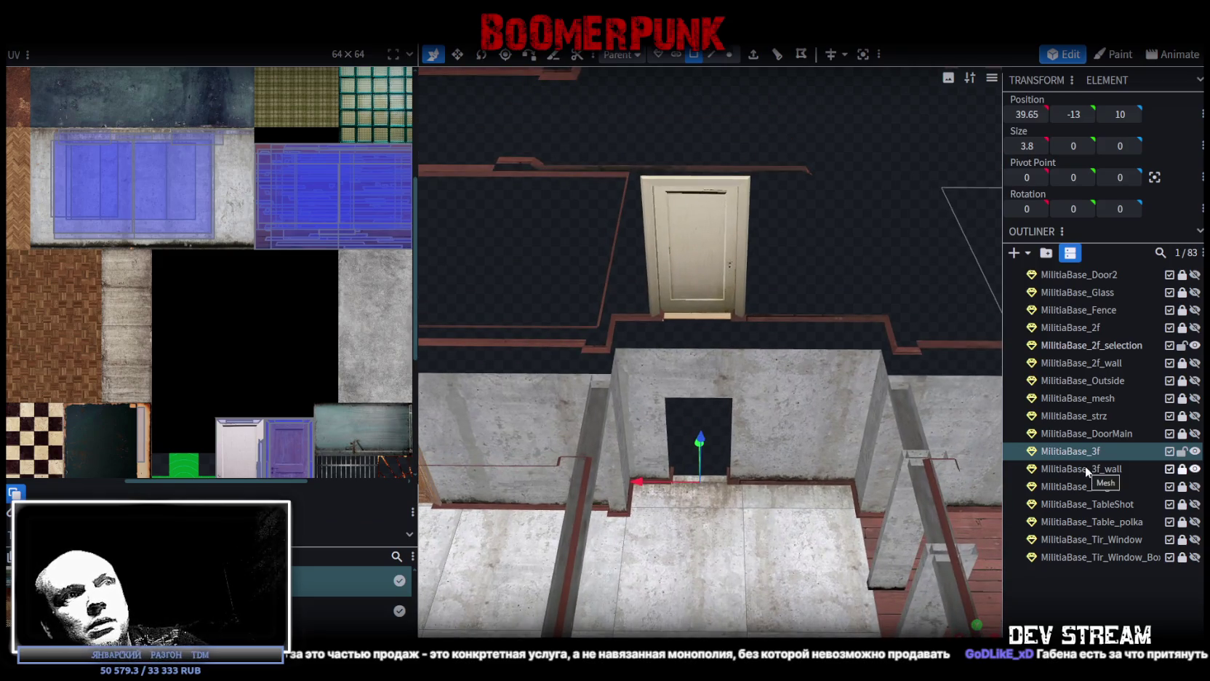
{"action": "left_click", "coordinate": [690, 319]}
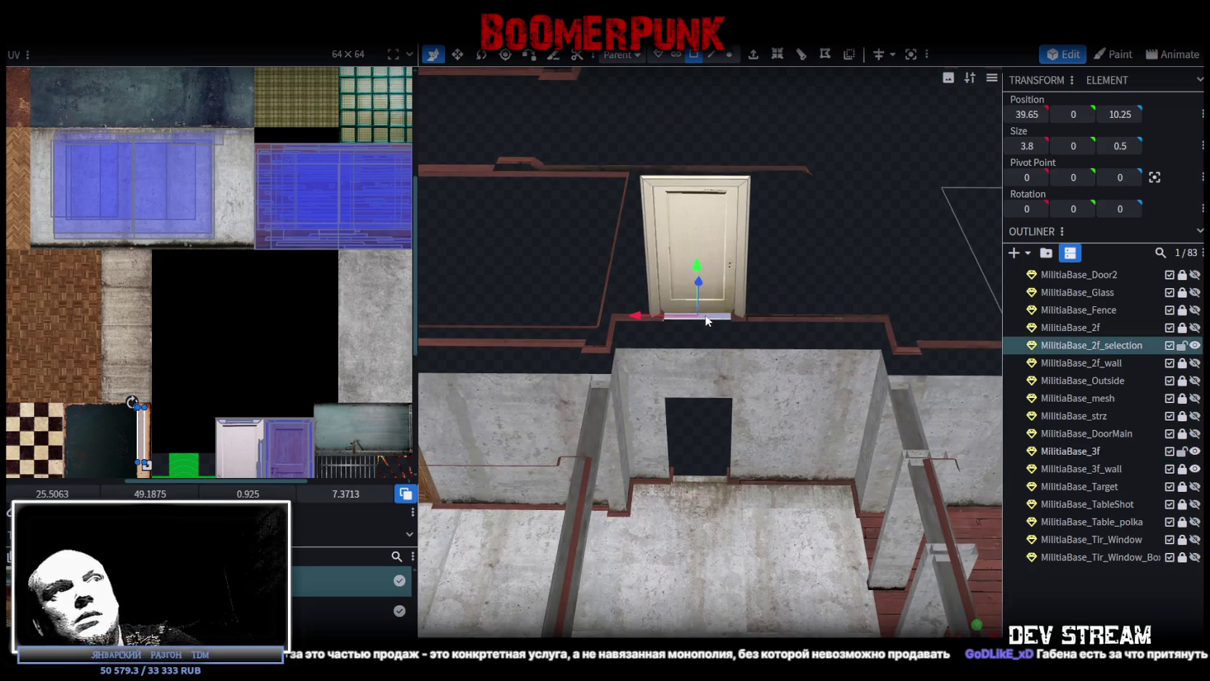
{"action": "left_click", "coordinate": [709, 322]}
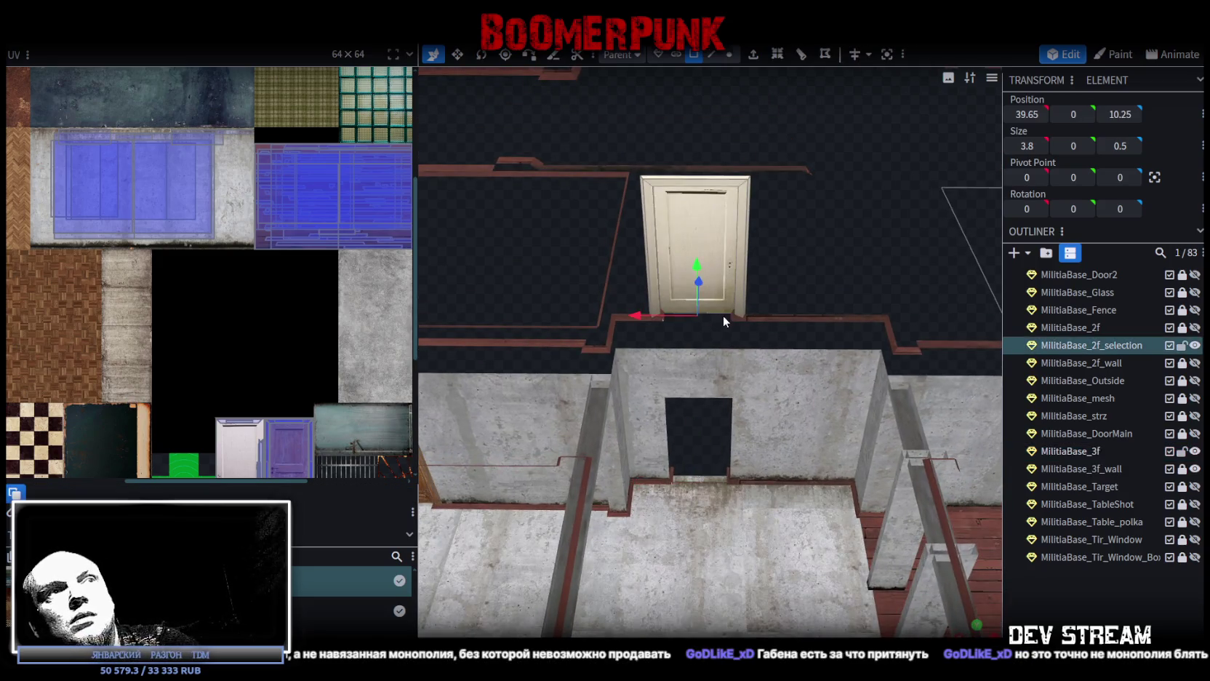
{"action": "left_click", "coordinate": [1084, 452]}
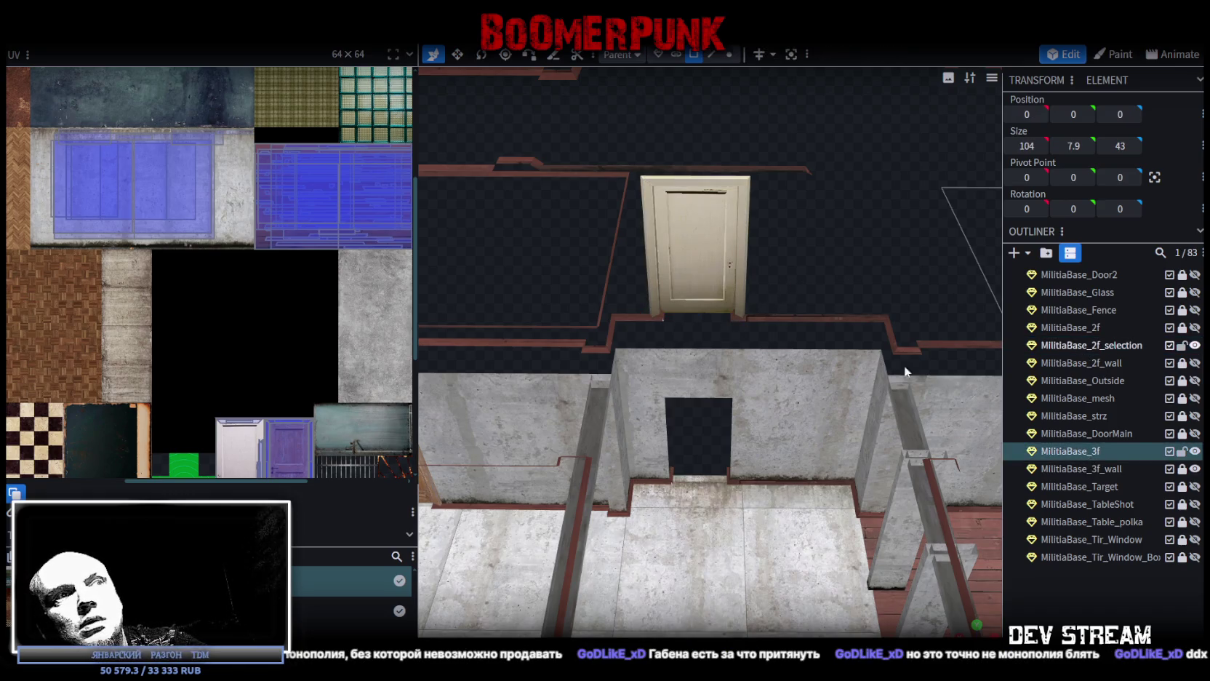
{"action": "scroll", "coordinate": [680, 445], "scroll_direction": "down", "scroll_amount": 3}
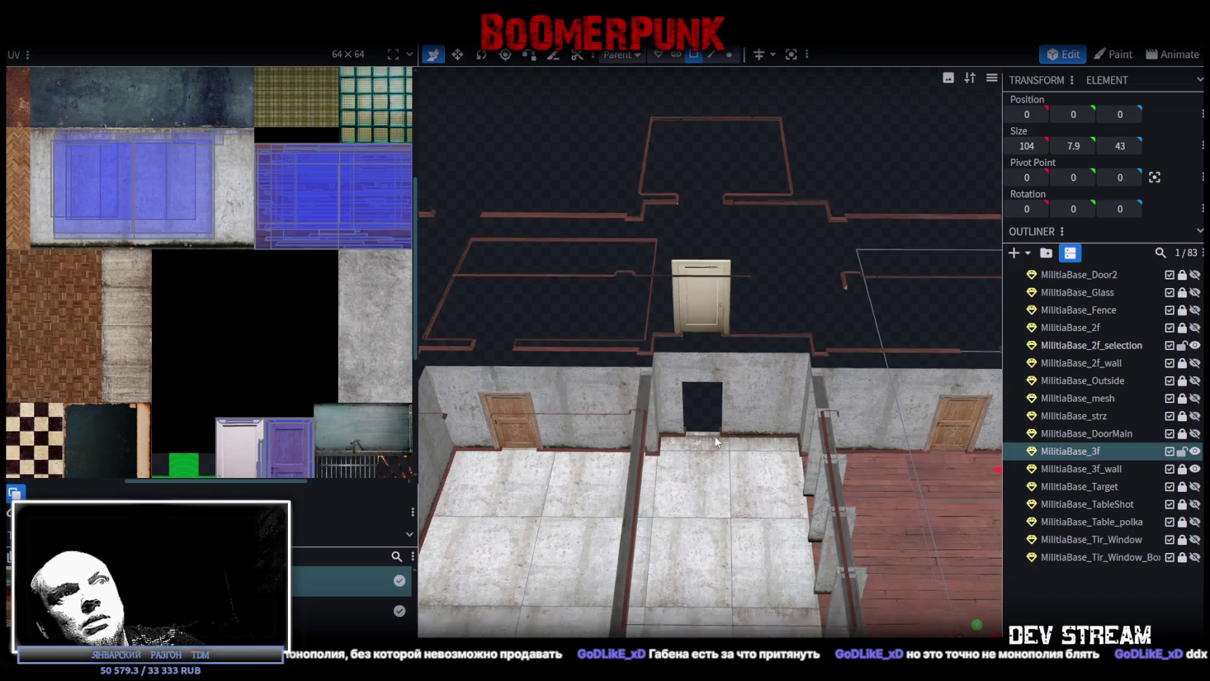
{"action": "left_click_drag", "start_coordinate": [716, 441], "coordinate": [763, 451]}
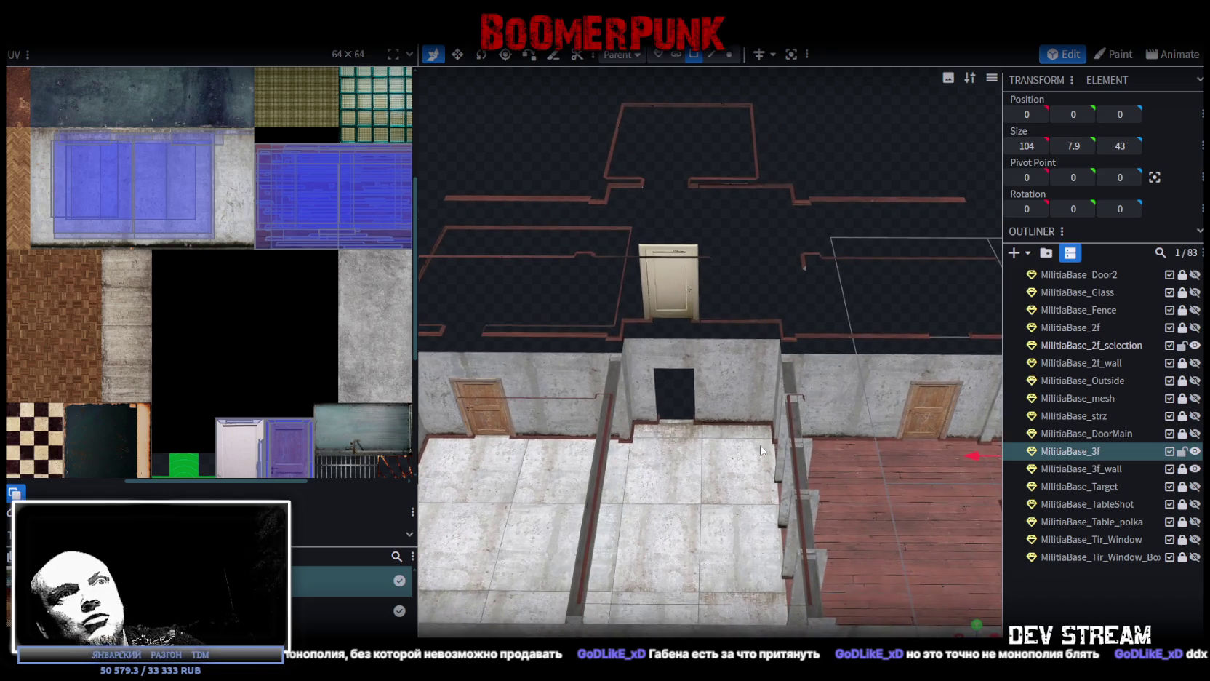
{"action": "scroll", "coordinate": [781, 295], "scroll_direction": "up", "scroll_amount": 4}
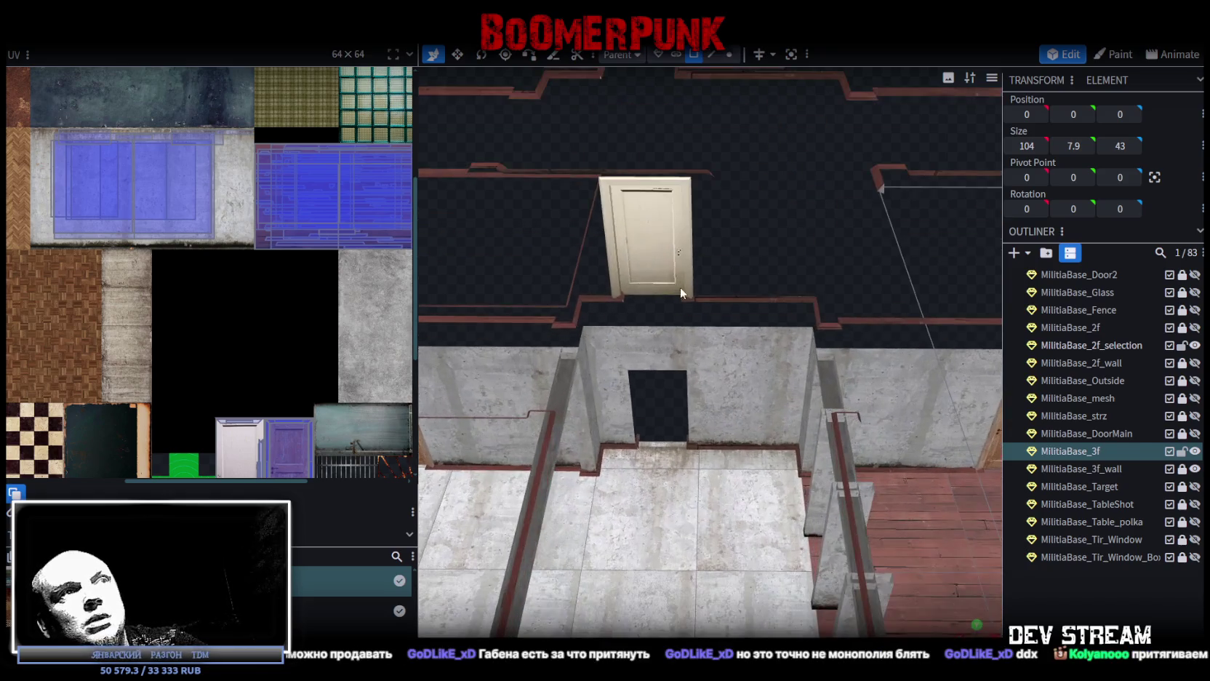
{"action": "mouse_move", "coordinate": [775, 289]}
{"action": "left_mouse_down"}
{"action": "mouse_move", "coordinate": [665, 251]}
{"action": "mouse_move", "coordinate": [650, 218]}
{"action": "mouse_move", "coordinate": [782, 291]}
{"action": "mouse_move", "coordinate": [876, 269]}
{"action": "left_mouse_up"}
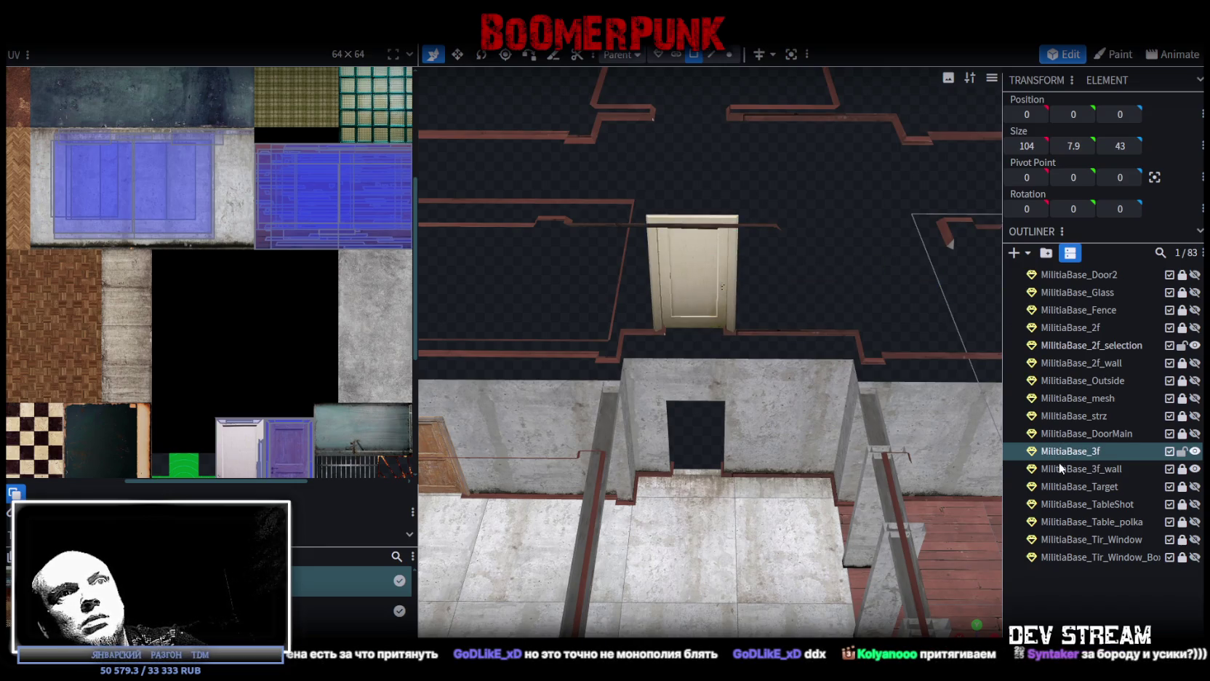
{"action": "left_click", "coordinate": [1102, 344], "text": "ctrl"}
{"action": "right_click", "coordinate": [1104, 339]}
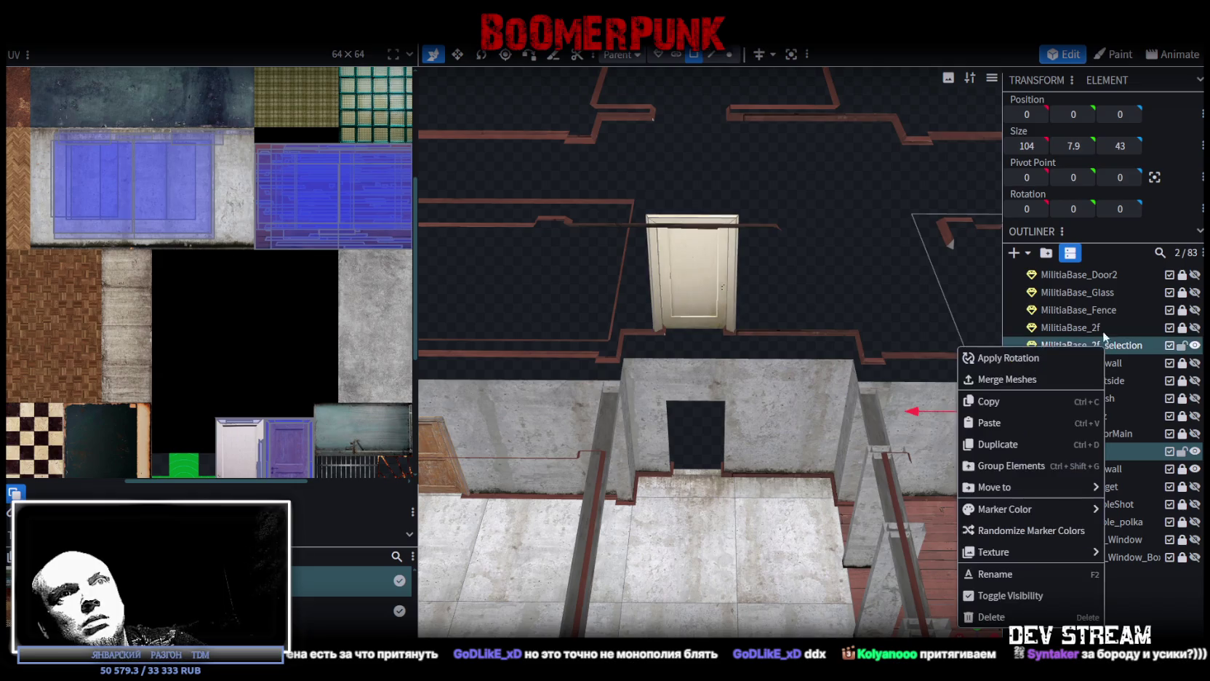
{"action": "left_click", "coordinate": [1005, 379]}
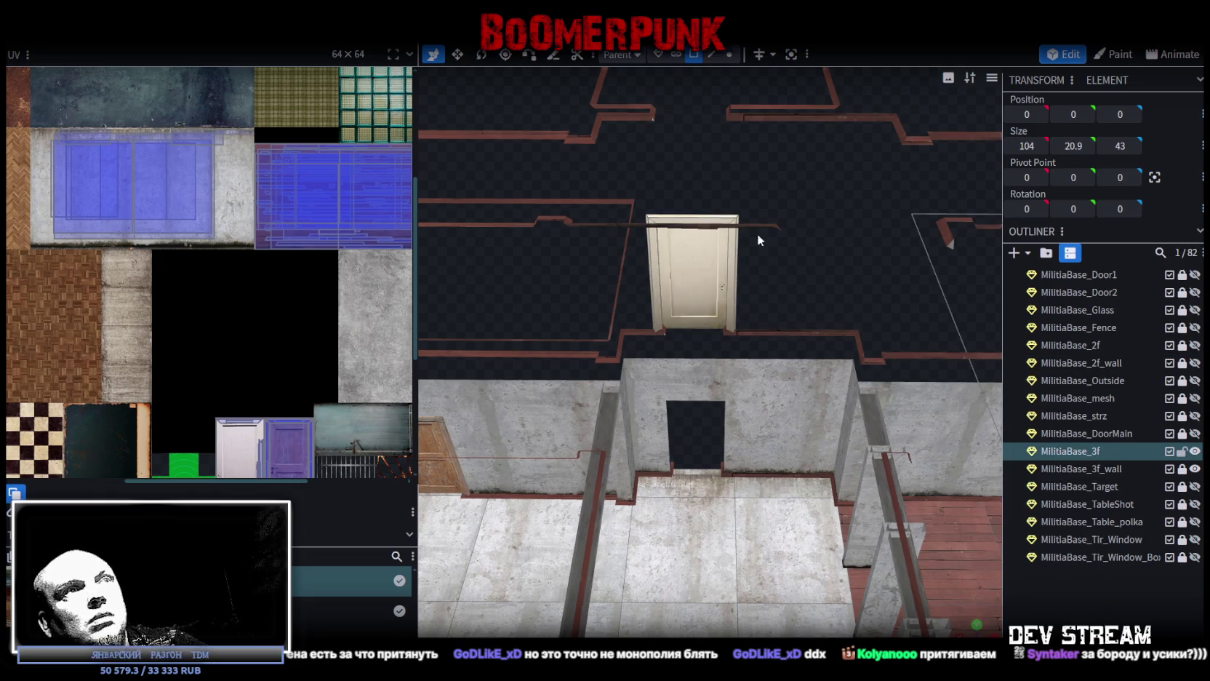
Step: Lower the door 13 units on Y, merge overlapping vertices, save, and lock MilitiaBase_3f
{"action": "left_click", "coordinate": [716, 251]}
{"action": "left_click_drag", "start_coordinate": [696, 230], "coordinate": [688, 407]}
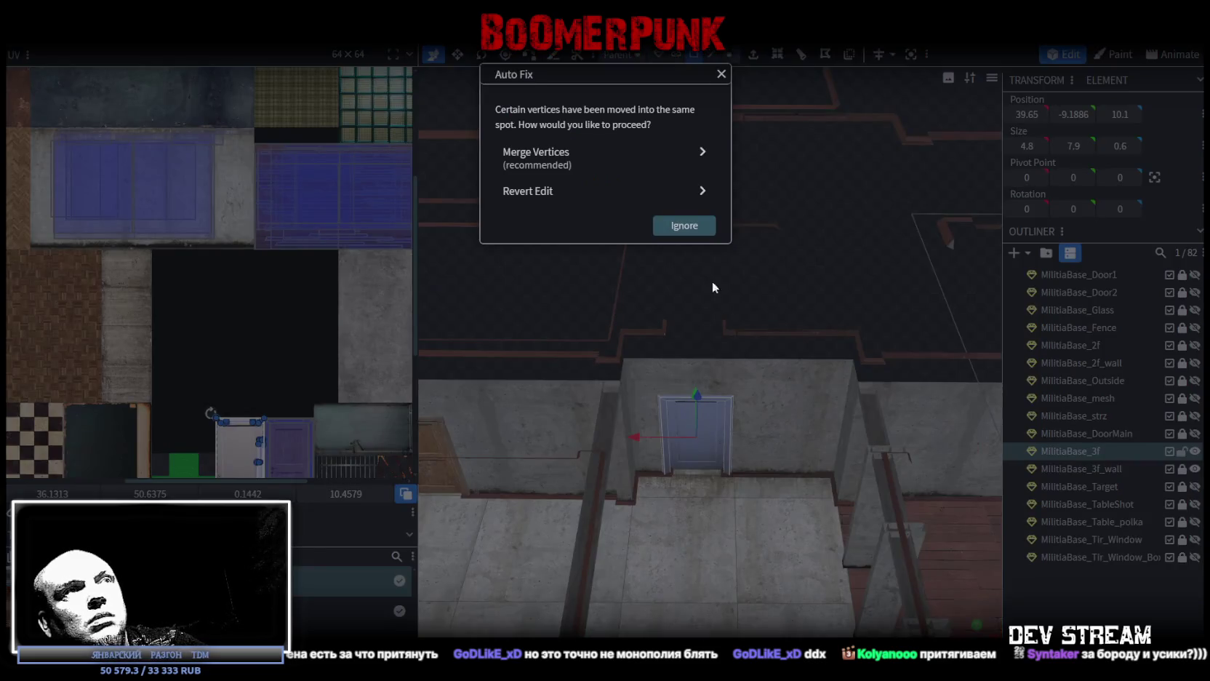
{"action": "left_click", "coordinate": [548, 162]}
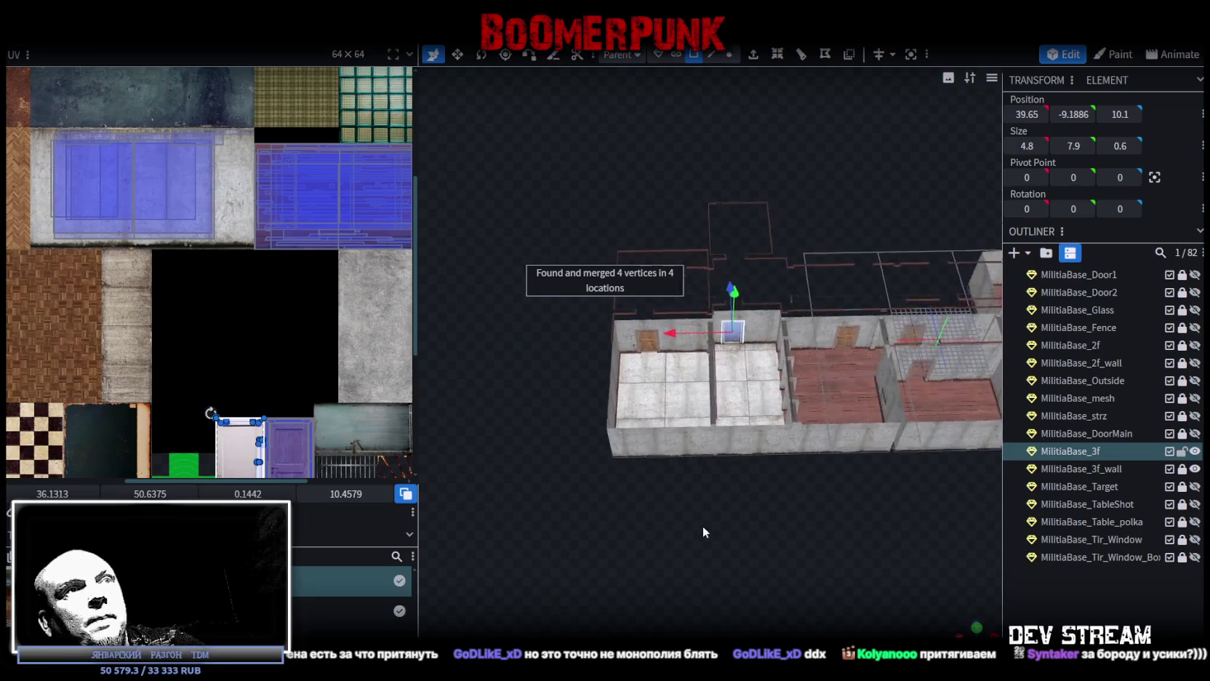
{"action": "scroll", "coordinate": [708, 530], "scroll_direction": "up", "scroll_amount": 3}
{"action": "key", "text": "ctrl+s"}
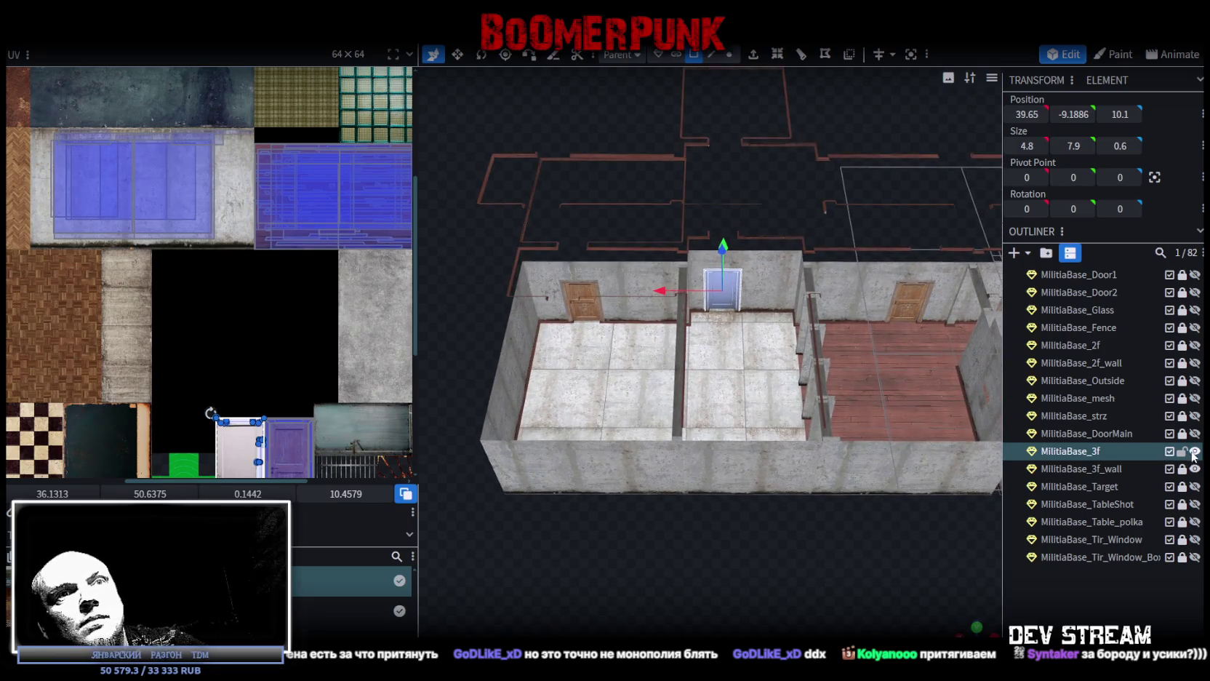
{"action": "left_click", "coordinate": [1181, 451]}
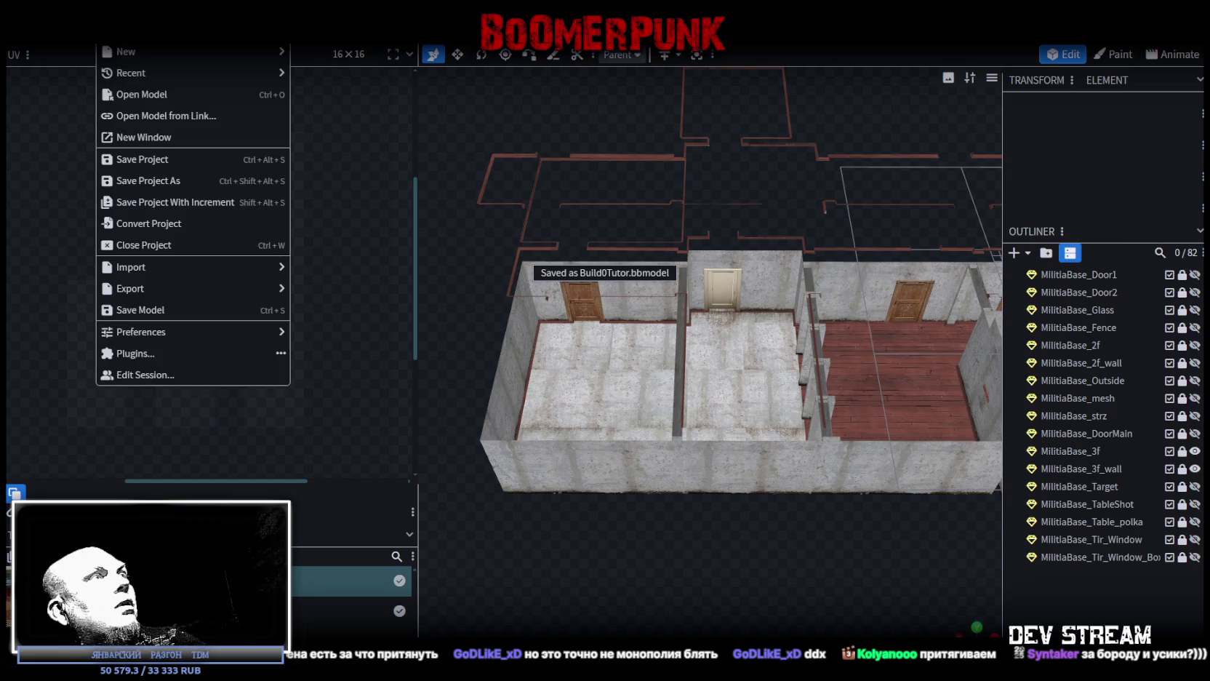
Step: Orbit around the building and select the small piece near the top of the wall
{"action": "mouse_move", "coordinate": [149, 290]}
{"action": "mouse_move", "coordinate": [582, 421]}
{"action": "left_mouse_down"}
{"action": "mouse_move", "coordinate": [757, 486]}
{"action": "mouse_move", "coordinate": [663, 319]}
{"action": "mouse_move", "coordinate": [676, 420]}
{"action": "mouse_move", "coordinate": [708, 244]}
{"action": "mouse_move", "coordinate": [691, 231]}
{"action": "left_mouse_up"}
{"action": "left_click", "coordinate": [691, 232]}
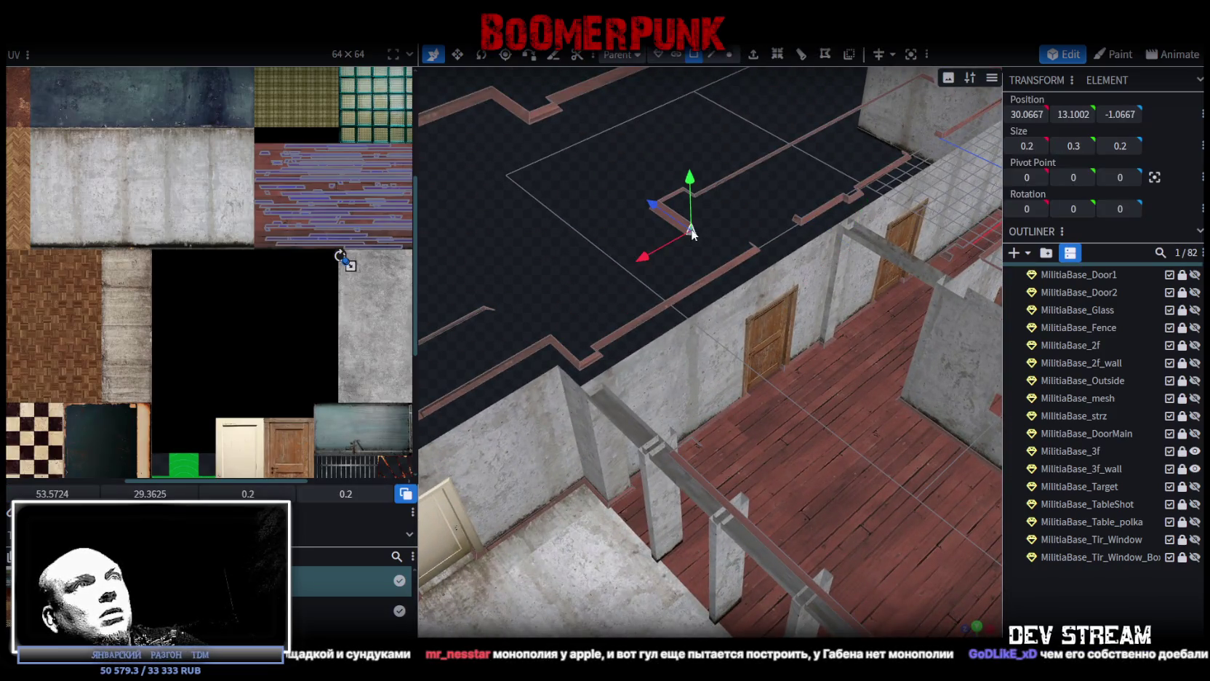
Step: Shift the small piece's texture mapping up and to the left in the UV editor
{"action": "scroll", "coordinate": [357, 222], "scroll_direction": "up", "scroll_amount": 5}
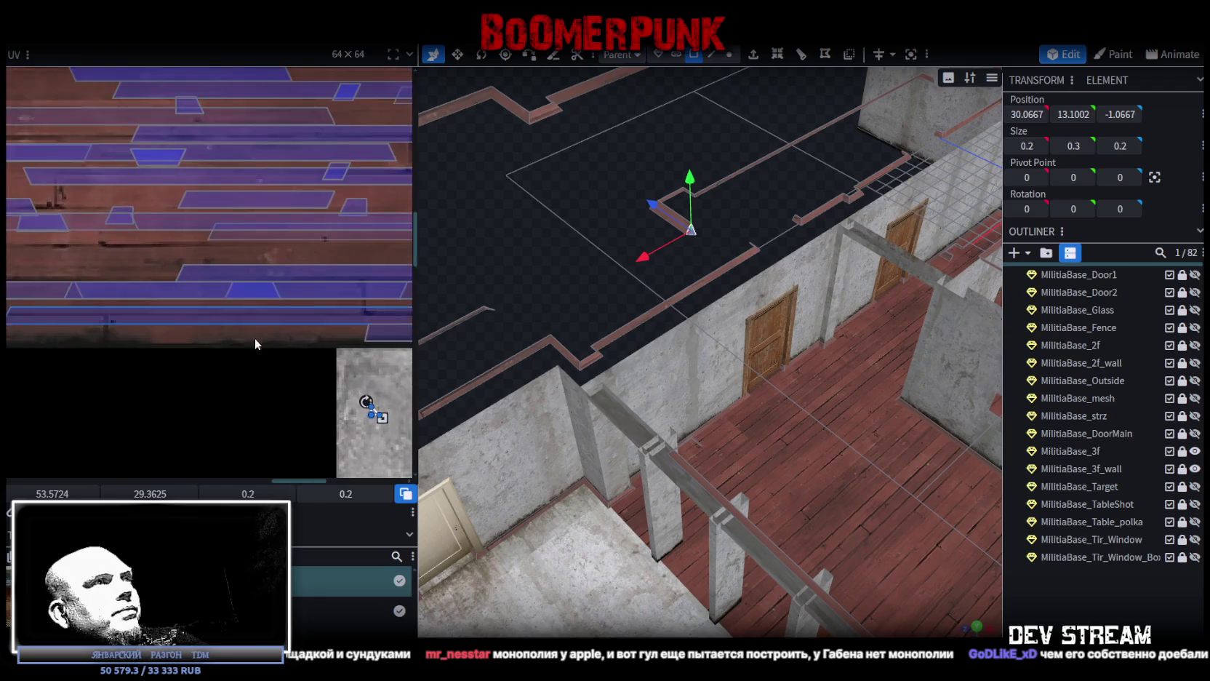
{"action": "scroll", "coordinate": [371, 407], "scroll_direction": "up", "scroll_amount": 3}
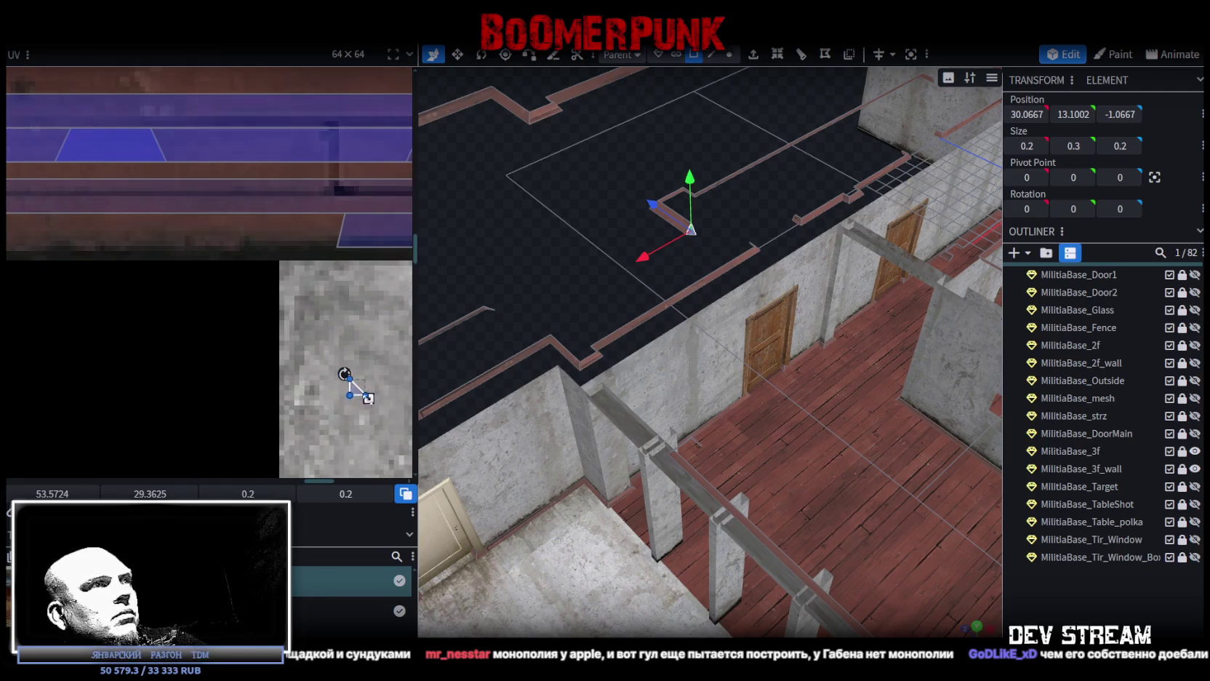
{"action": "mouse_move", "coordinate": [356, 394]}
{"action": "left_mouse_down"}
{"action": "mouse_move", "coordinate": [207, 193]}
{"action": "mouse_move", "coordinate": [238, 232]}
{"action": "mouse_move", "coordinate": [260, 81]}
{"action": "mouse_move", "coordinate": [282, 90]}
{"action": "left_mouse_up"}
{"action": "scroll", "coordinate": [557, 257], "scroll_direction": "down", "scroll_amount": 6}
{"action": "mouse_move", "coordinate": [676, 342]}
{"action": "left_mouse_down"}
{"action": "mouse_move", "coordinate": [772, 467]}
{"action": "mouse_move", "coordinate": [727, 465]}
{"action": "left_mouse_up"}
Step: Export the model as FBX, choosing Build0Tutor.fbx in the Buildings folder to replace
{"action": "left_click", "coordinate": [107, 43]}
{"action": "mouse_move", "coordinate": [121, 295]}
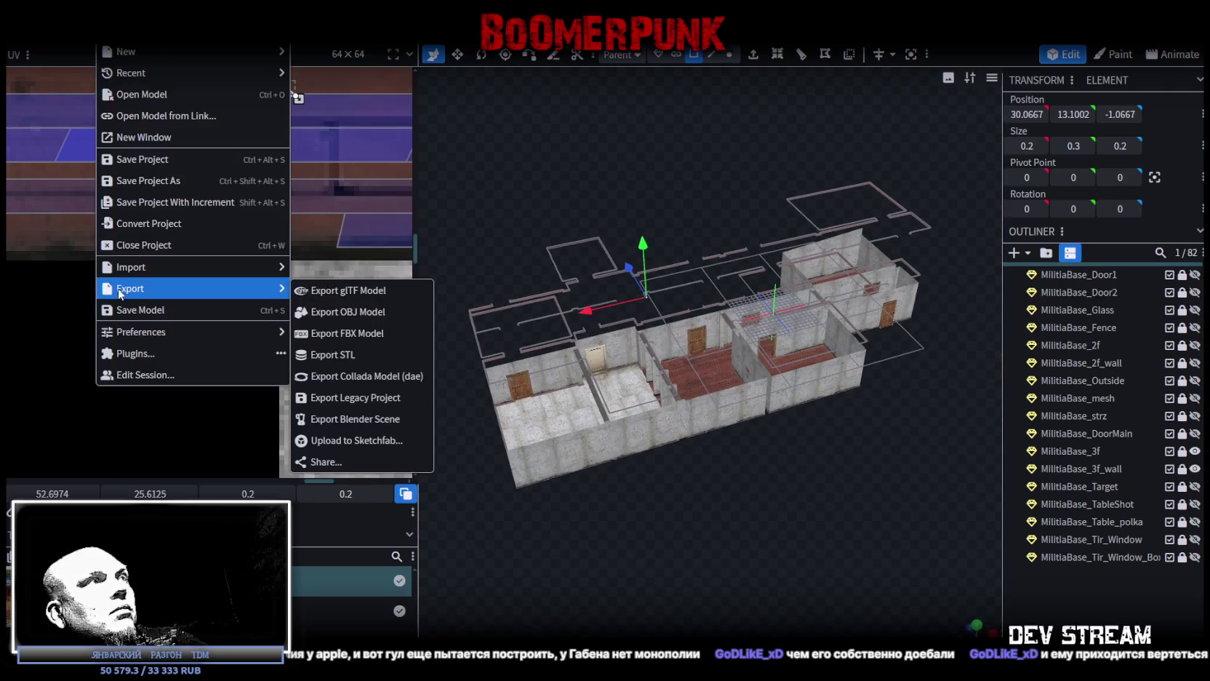
{"action": "left_click", "coordinate": [405, 324]}
{"action": "left_click", "coordinate": [644, 203]}
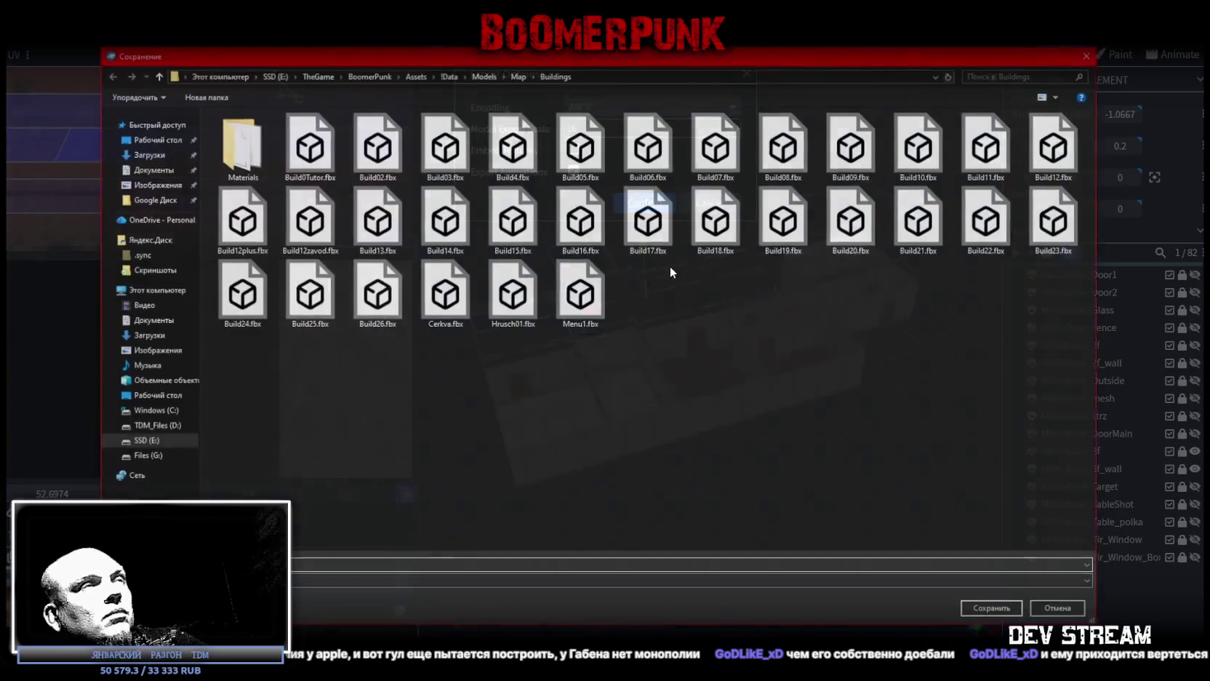
{"action": "double_click", "coordinate": [311, 149]}
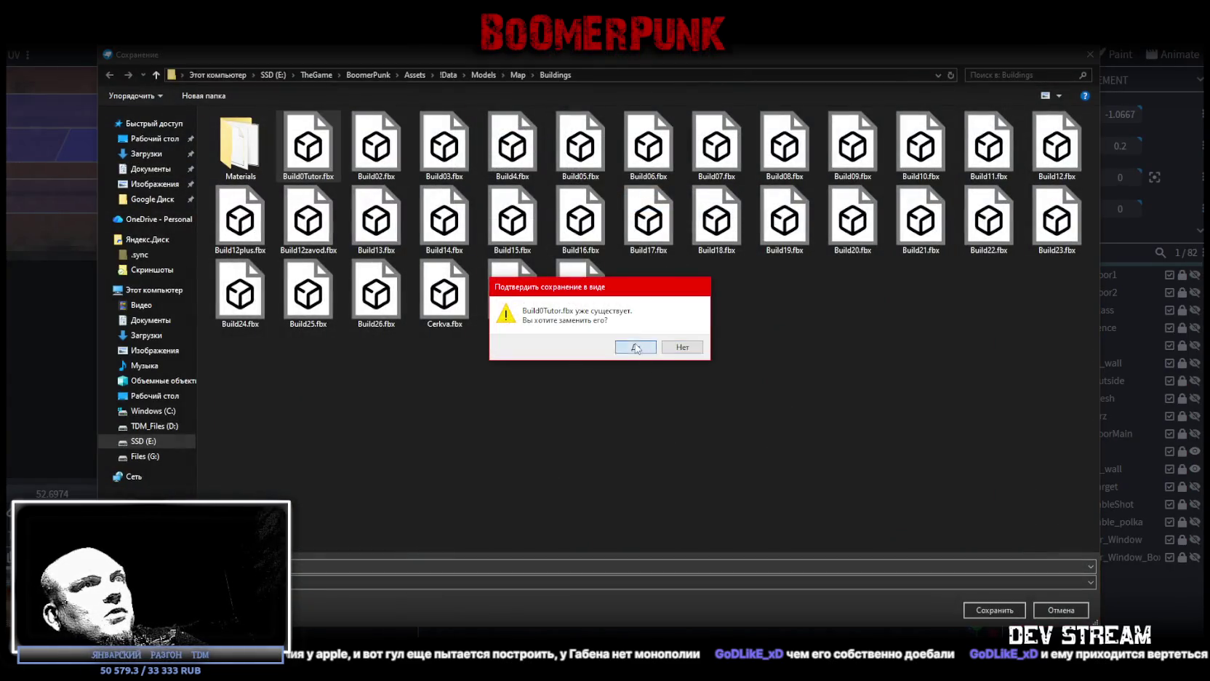
{"action": "left_click", "coordinate": [631, 348]}
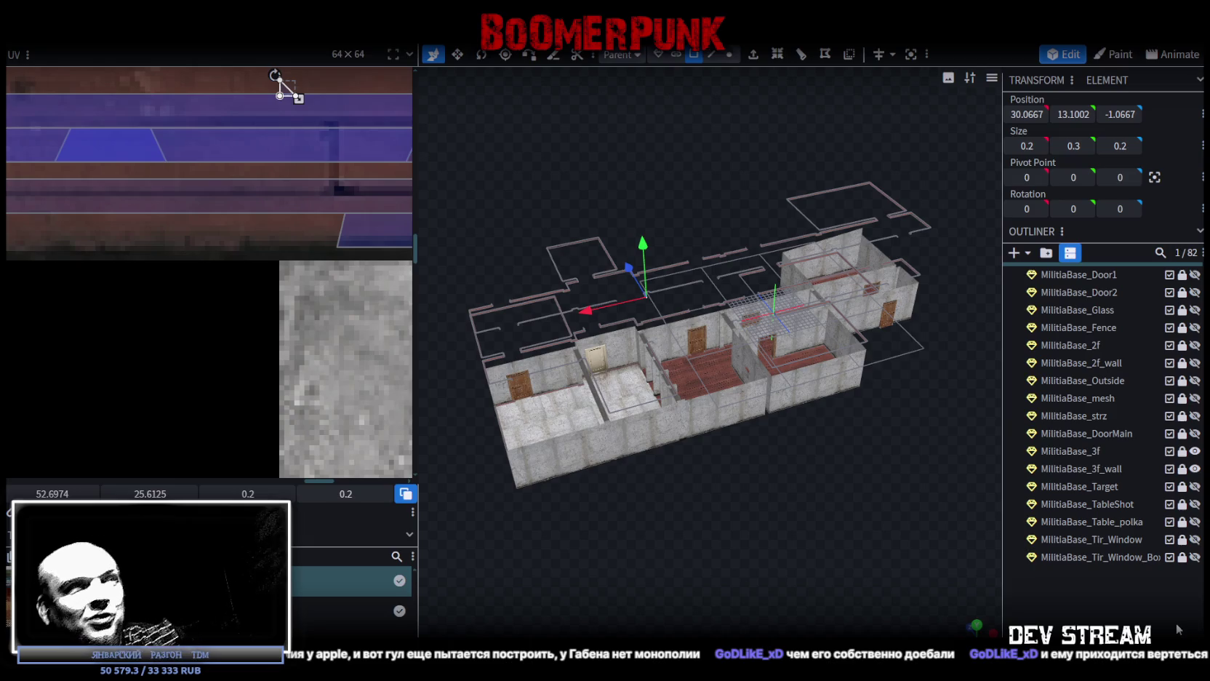
Step: Select the longer wall strip, nudge its texture mapping slightly, and save the project
{"action": "mouse_move", "coordinate": [865, 442]}
{"action": "left_mouse_down"}
{"action": "mouse_move", "coordinate": [772, 490]}
{"action": "mouse_move", "coordinate": [715, 480]}
{"action": "mouse_move", "coordinate": [734, 478]}
{"action": "mouse_move", "coordinate": [680, 510]}
{"action": "mouse_move", "coordinate": [683, 577]}
{"action": "left_mouse_up"}
{"action": "key", "text": "ctrl+s"}
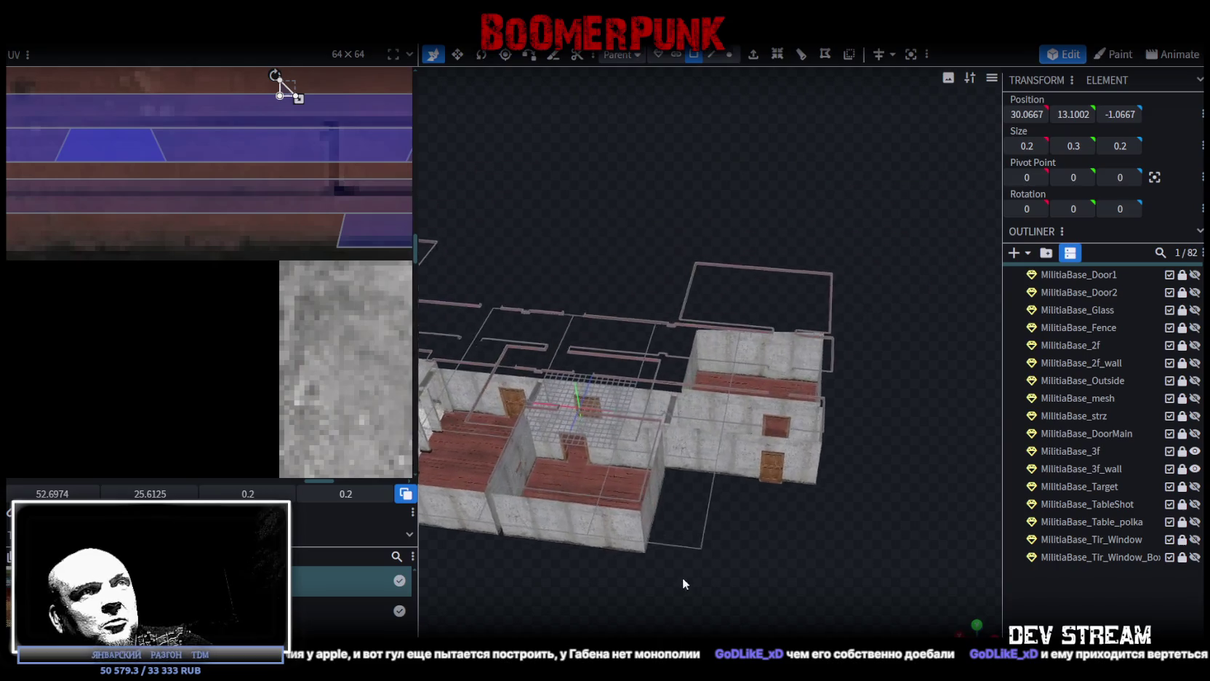
{"action": "scroll", "coordinate": [620, 355], "scroll_direction": "up", "scroll_amount": 10}
{"action": "left_click", "coordinate": [638, 378]}
{"action": "left_click", "coordinate": [639, 374]}
{"action": "scroll", "coordinate": [277, 212], "scroll_direction": "down", "scroll_amount": 4}
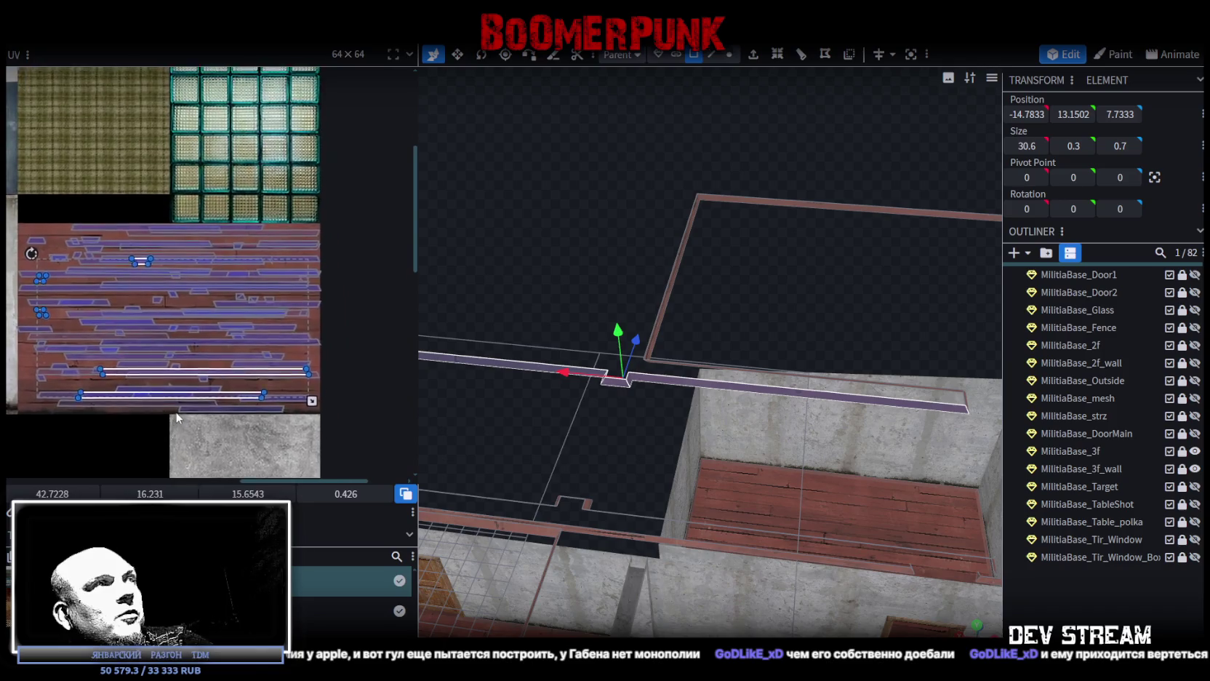
{"action": "left_click_drag", "start_coordinate": [203, 347], "coordinate": [205, 349]}
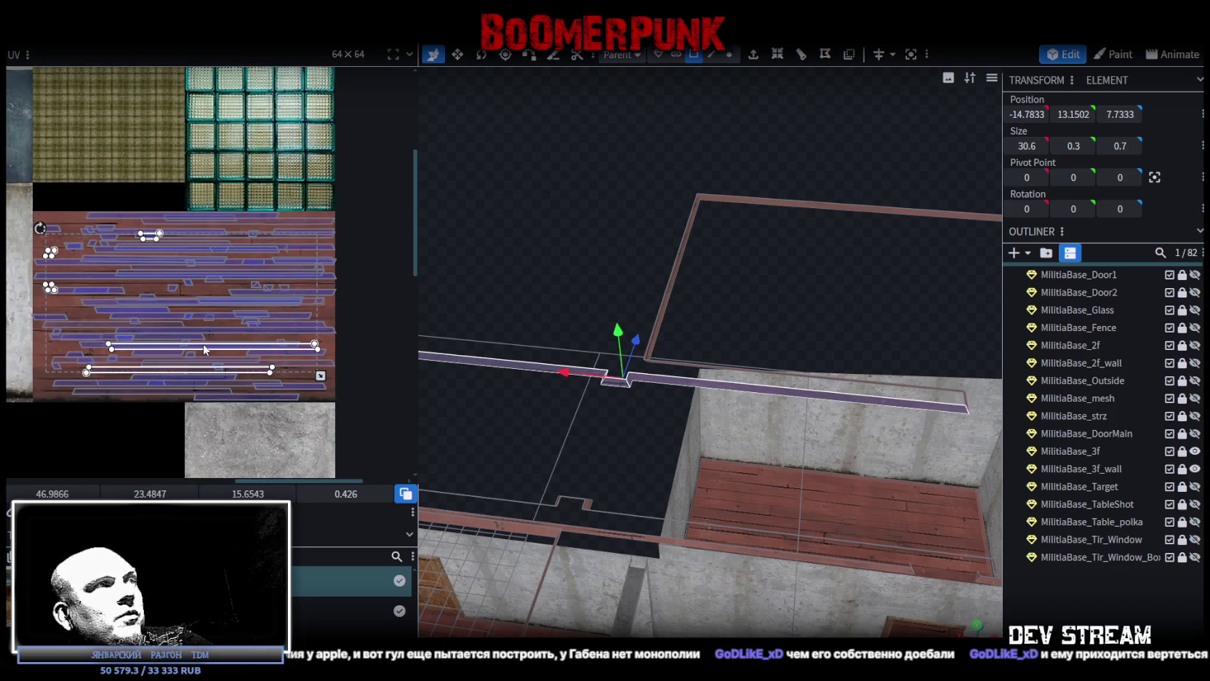
{"action": "mouse_move", "coordinate": [634, 401]}
{"action": "left_mouse_down"}
{"action": "mouse_move", "coordinate": [614, 403]}
{"action": "mouse_move", "coordinate": [655, 407]}
{"action": "left_mouse_up"}
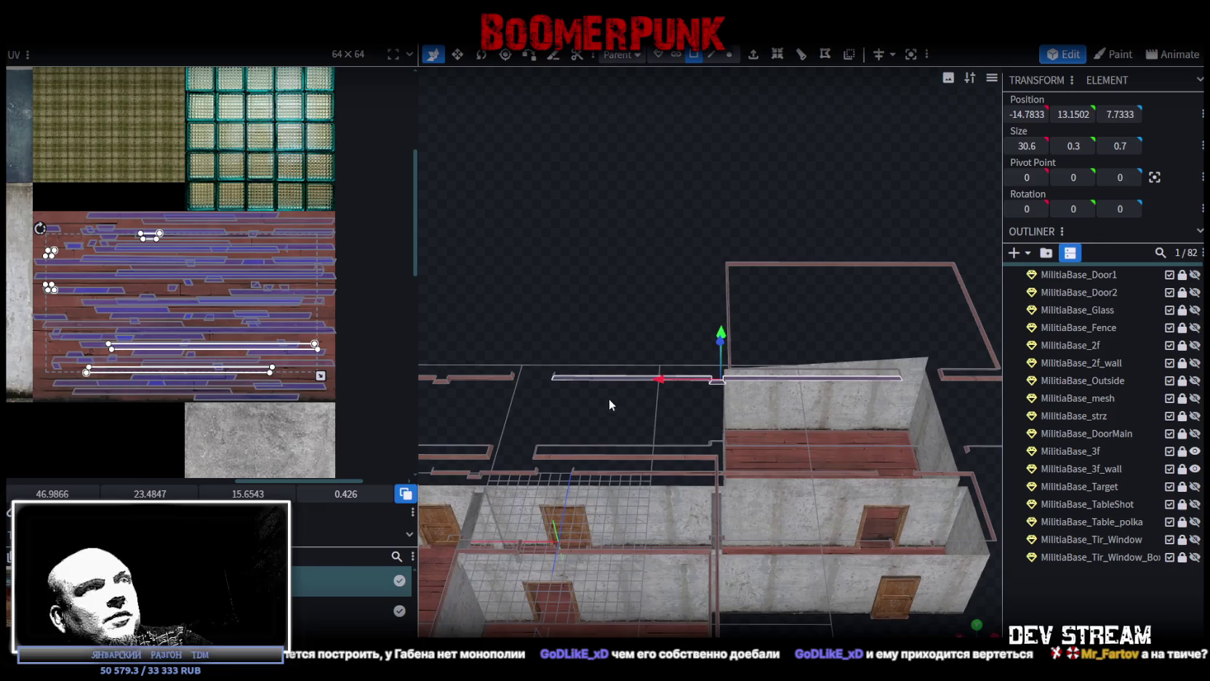
{"action": "key", "text": "ctrl+s"}
Step: Re-export the model as FBX over Build0Tutor.fbx and return to Unity
{"action": "left_click", "coordinate": [109, 32]}
{"action": "mouse_move", "coordinate": [164, 287]}
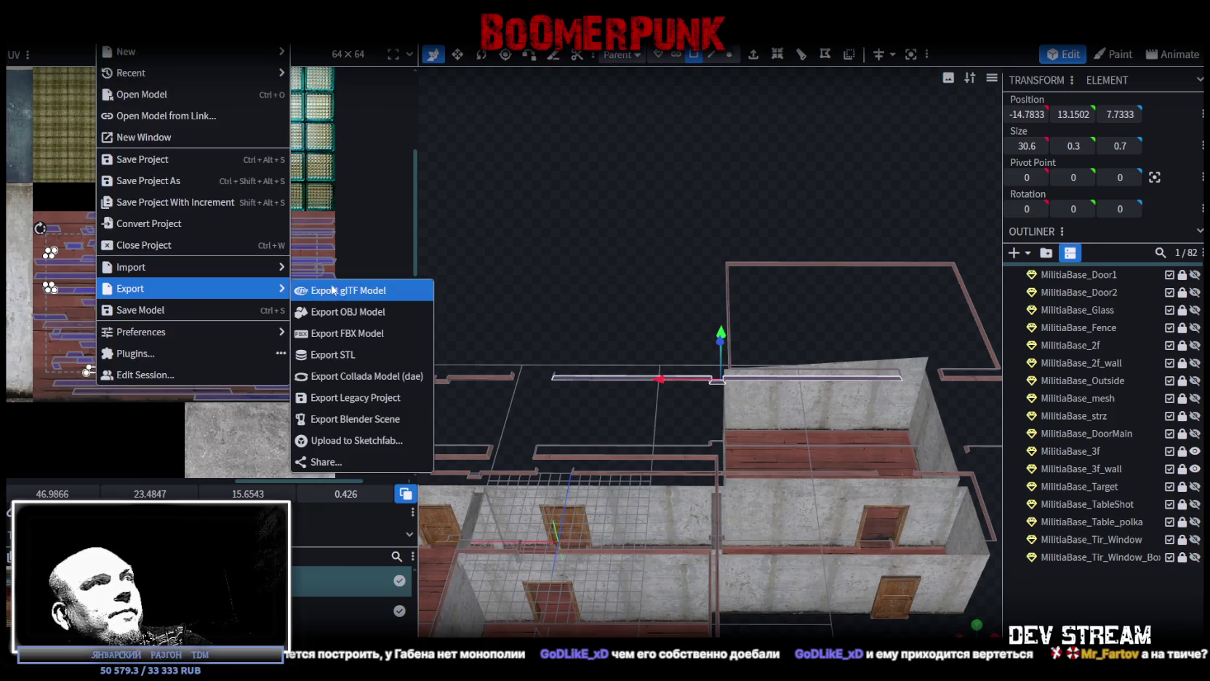
{"action": "left_click", "coordinate": [341, 335]}
{"action": "left_click", "coordinate": [617, 201]}
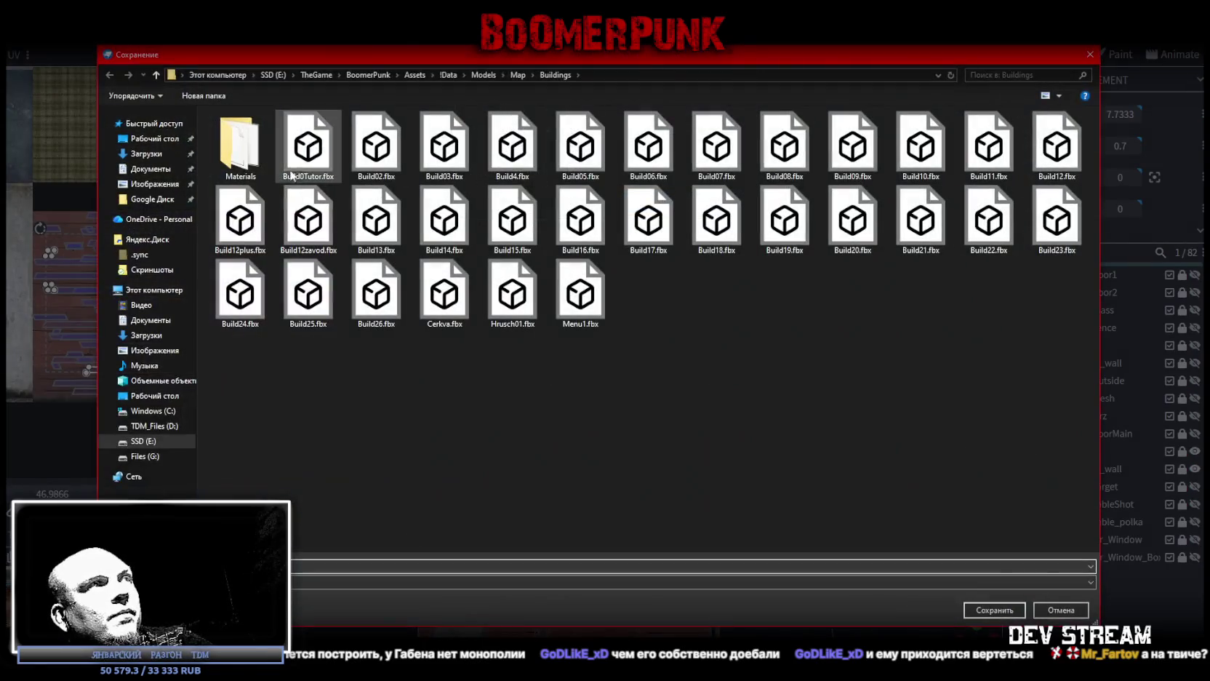
{"action": "key", "text": "Return"}
{"action": "left_click", "coordinate": [630, 346]}
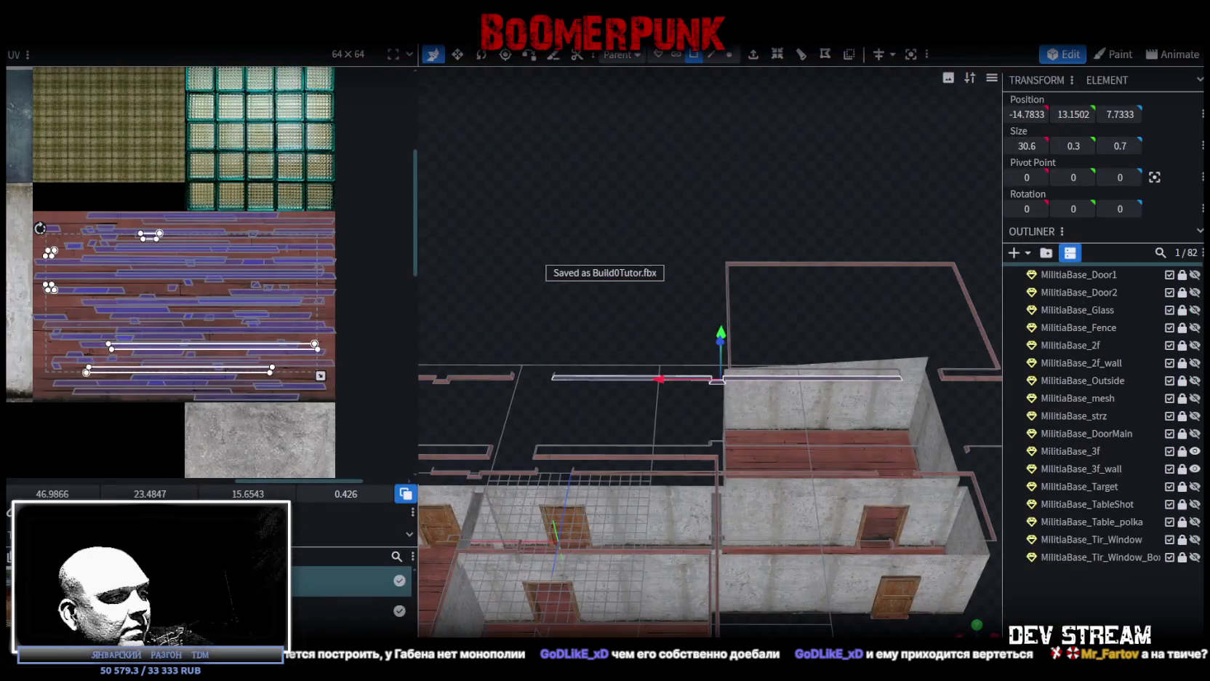
{"action": "key", "text": "alt+Tab"}
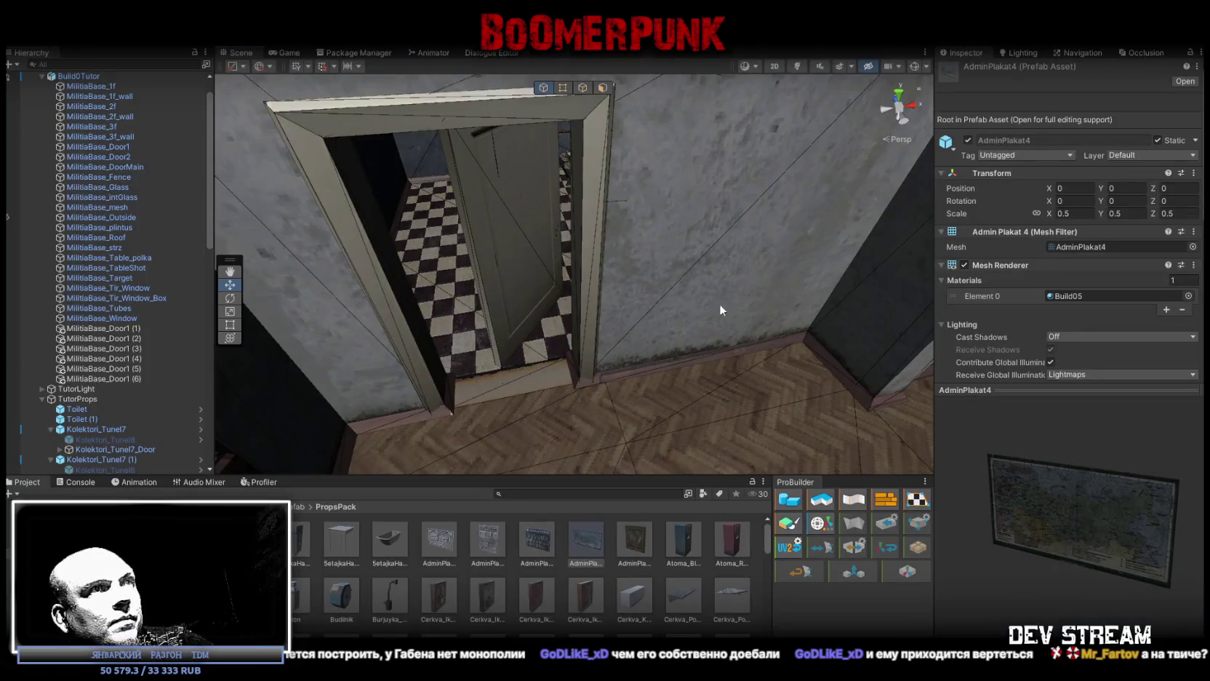
Step: Vertex-snap the MilitiaBase_Door2 corner onto the frame corner, then select the Build0Tutor building
{"action": "scroll", "coordinate": [719, 304], "scroll_direction": "up", "scroll_amount": 3}
{"action": "left_click", "coordinate": [553, 270]}
{"action": "mouse_move", "coordinate": [563, 253]}
{"action": "left_mouse_down"}
{"action": "mouse_move", "coordinate": [557, 152]}
{"action": "mouse_move", "coordinate": [712, 250]}
{"action": "mouse_move", "coordinate": [598, 254]}
{"action": "mouse_move", "coordinate": [512, 304]}
{"action": "mouse_move", "coordinate": [637, 287]}
{"action": "mouse_move", "coordinate": [618, 304]}
{"action": "mouse_move", "coordinate": [477, 258]}
{"action": "mouse_move", "coordinate": [450, 265]}
{"action": "mouse_move", "coordinate": [473, 359]}
{"action": "mouse_move", "coordinate": [497, 397]}
{"action": "mouse_move", "coordinate": [502, 386]}
{"action": "mouse_move", "coordinate": [633, 441]}
{"action": "mouse_move", "coordinate": [635, 359]}
{"action": "mouse_move", "coordinate": [512, 343]}
{"action": "mouse_move", "coordinate": [690, 385]}
{"action": "mouse_move", "coordinate": [907, 407]}
{"action": "mouse_move", "coordinate": [694, 345]}
{"action": "mouse_move", "coordinate": [729, 345]}
{"action": "mouse_move", "coordinate": [698, 391]}
{"action": "left_mouse_up"}
{"action": "key", "text": "w"}
{"action": "key", "text": "e"}
{"action": "left_click", "coordinate": [494, 306]}
{"action": "mouse_move", "coordinate": [494, 306]}
{"action": "left_mouse_down"}
{"action": "mouse_move", "coordinate": [632, 313]}
{"action": "mouse_move", "coordinate": [639, 223]}
{"action": "mouse_move", "coordinate": [696, 240]}
{"action": "left_mouse_up"}
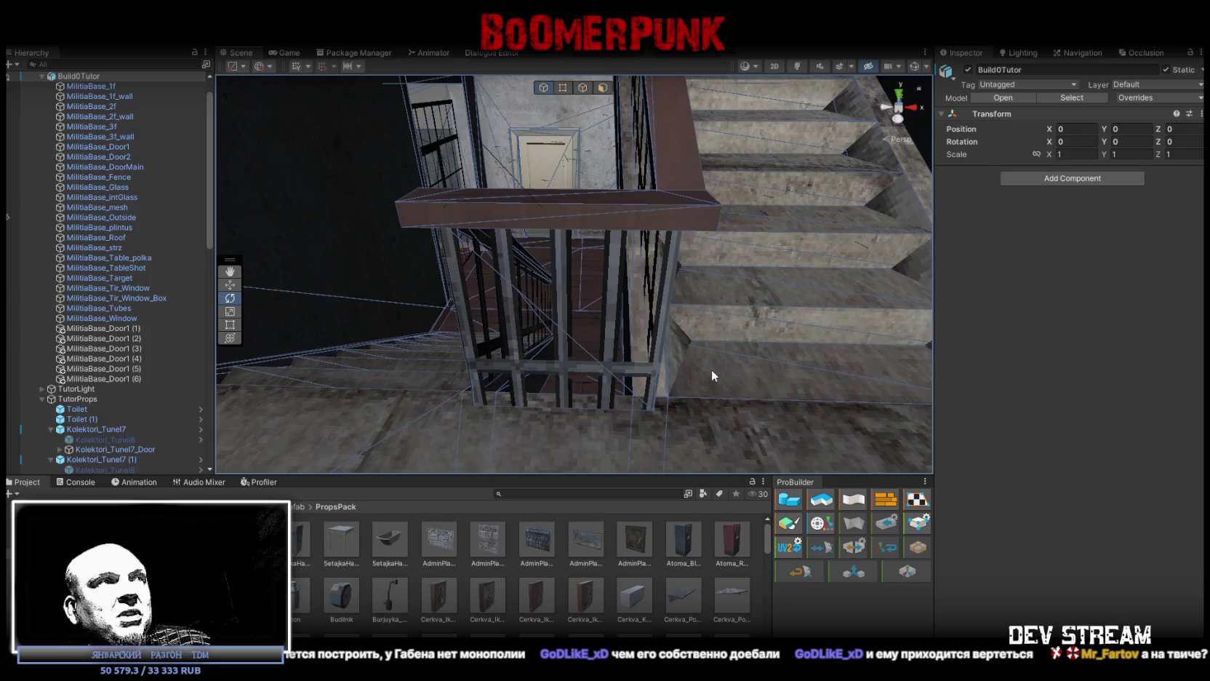
Step: Look over the stairs and landing radiator, then frame the whole Build0Tutor building in view
{"action": "mouse_move", "coordinate": [711, 369]}
{"action": "left_mouse_down"}
{"action": "mouse_move", "coordinate": [722, 392]}
{"action": "mouse_move", "coordinate": [680, 345]}
{"action": "mouse_move", "coordinate": [704, 380]}
{"action": "left_mouse_up"}
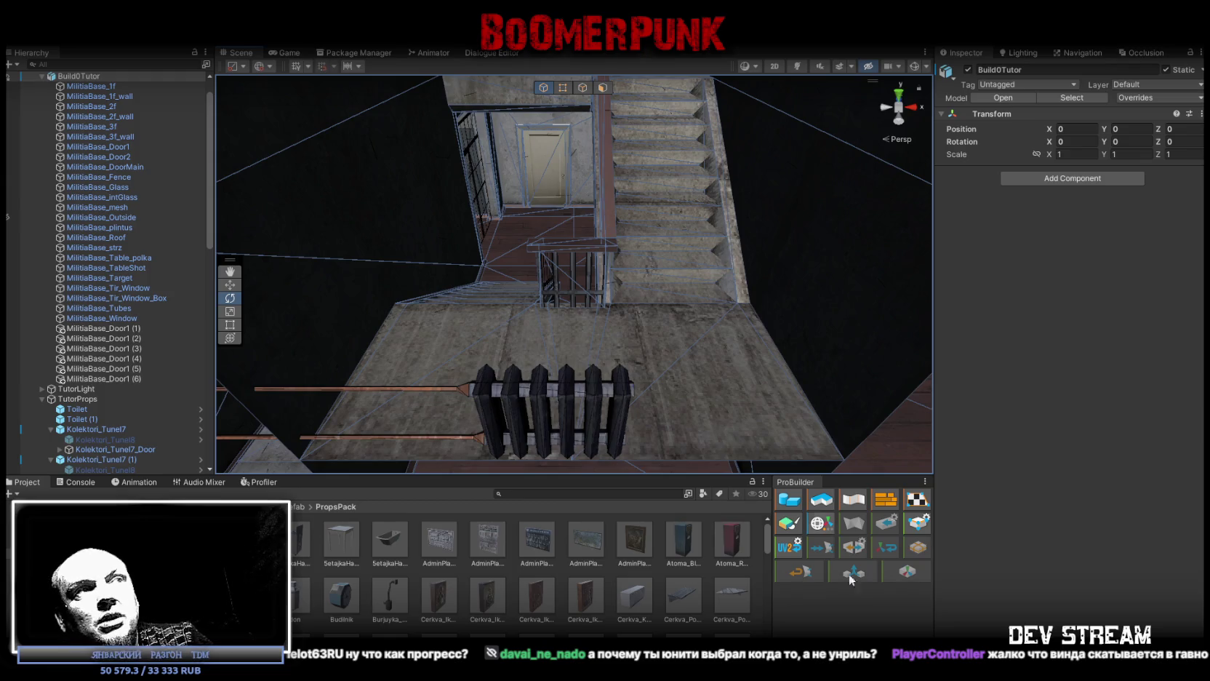
{"action": "left_click_drag", "start_coordinate": [579, 317], "coordinate": [584, 341]}
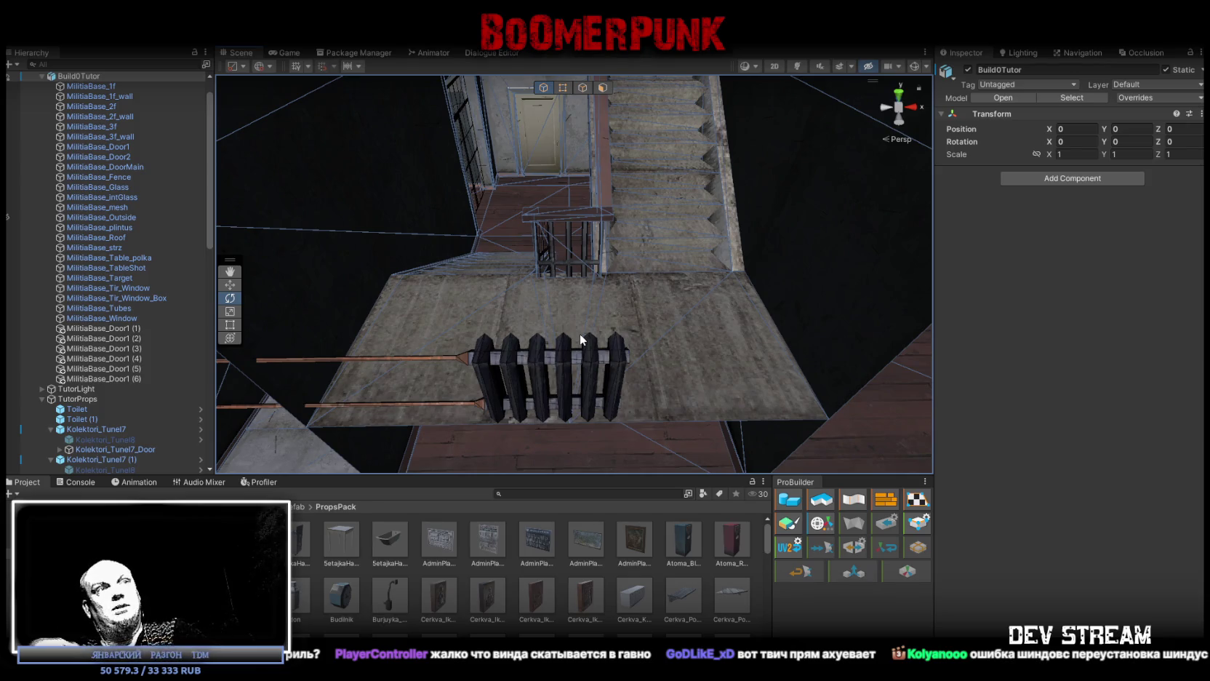
{"action": "mouse_move", "coordinate": [598, 349]}
{"action": "left_mouse_down"}
{"action": "mouse_move", "coordinate": [528, 225]}
{"action": "mouse_move", "coordinate": [641, 277]}
{"action": "left_mouse_up"}
{"action": "key", "text": "f"}
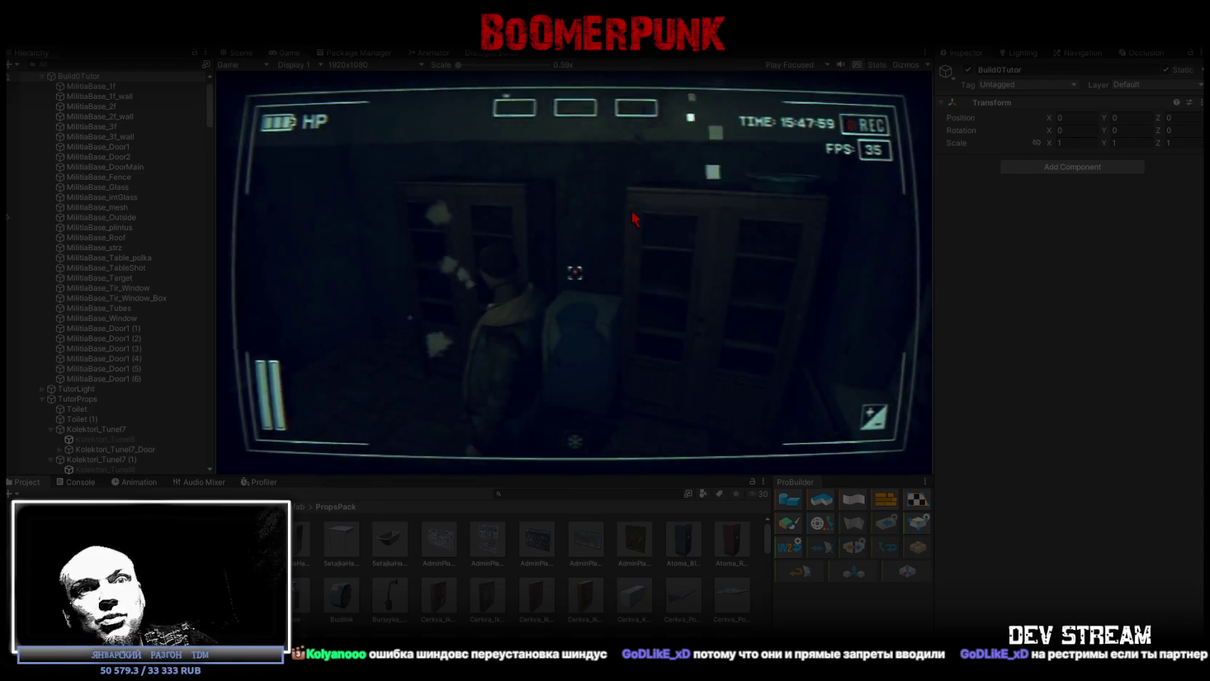
Step: Maximize the Game view, then equip the gold helmet, mask and notepad from the Bag inventory
{"action": "double_click", "coordinate": [286, 52]}
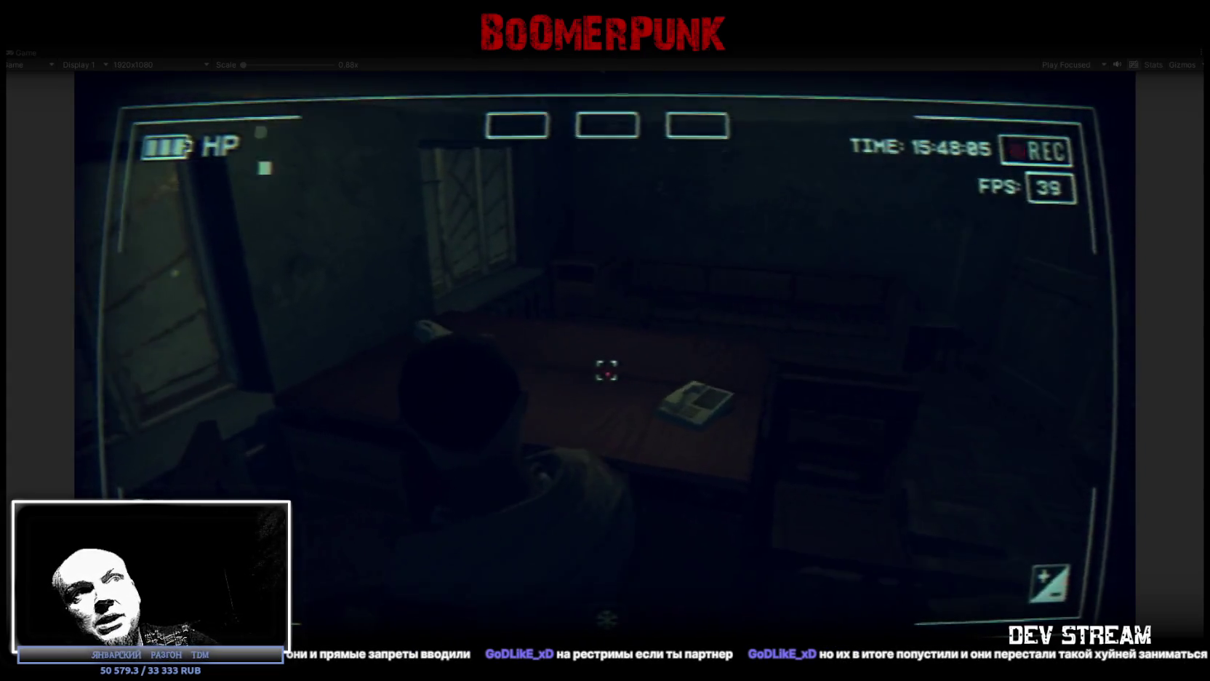
{"action": "key", "text": "Escape"}
{"action": "left_click", "coordinate": [727, 232]}
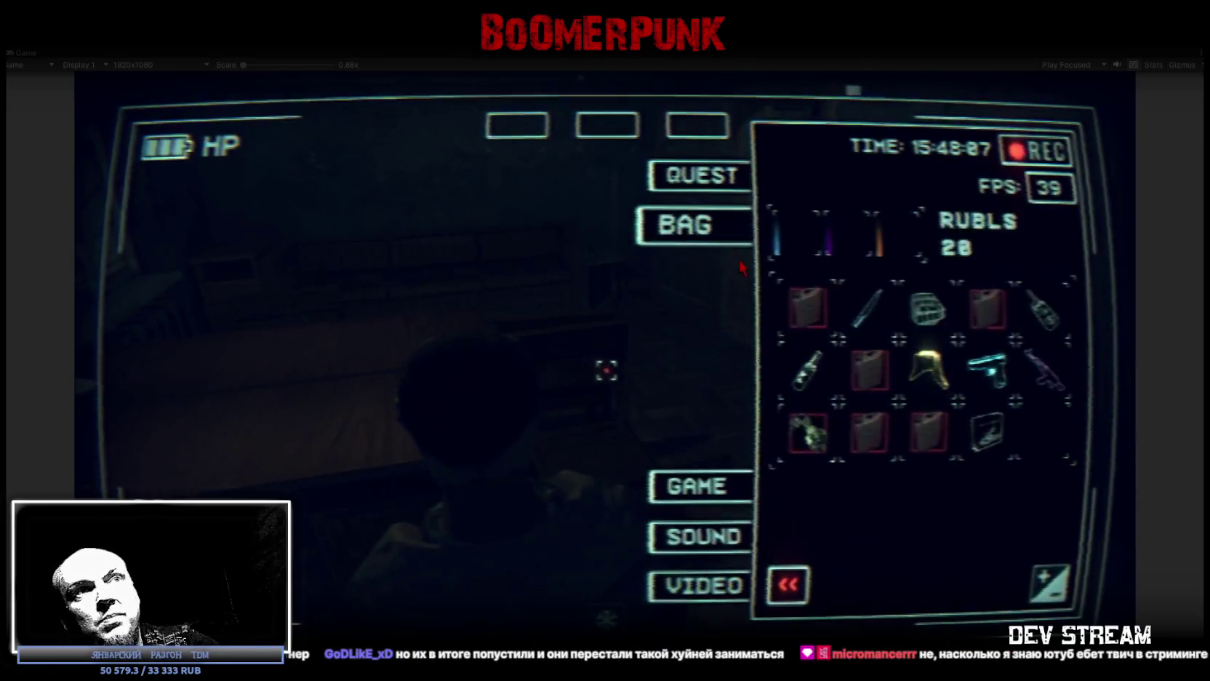
{"action": "left_click", "coordinate": [930, 363]}
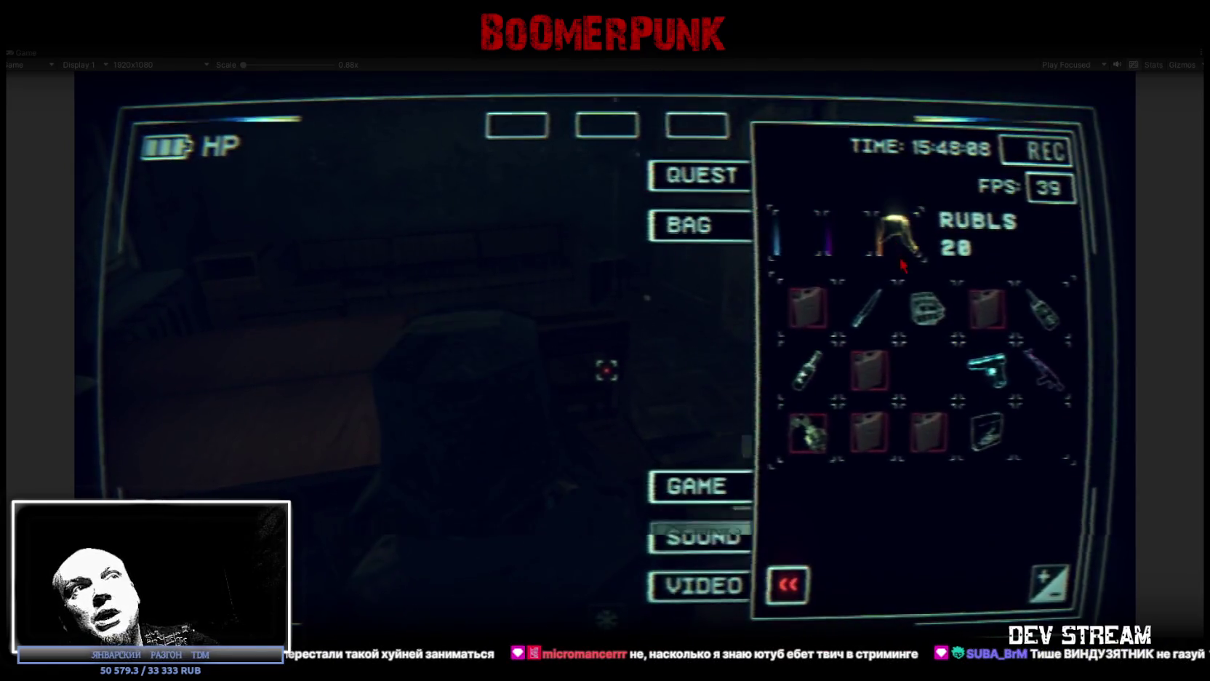
{"action": "left_click", "coordinate": [927, 309]}
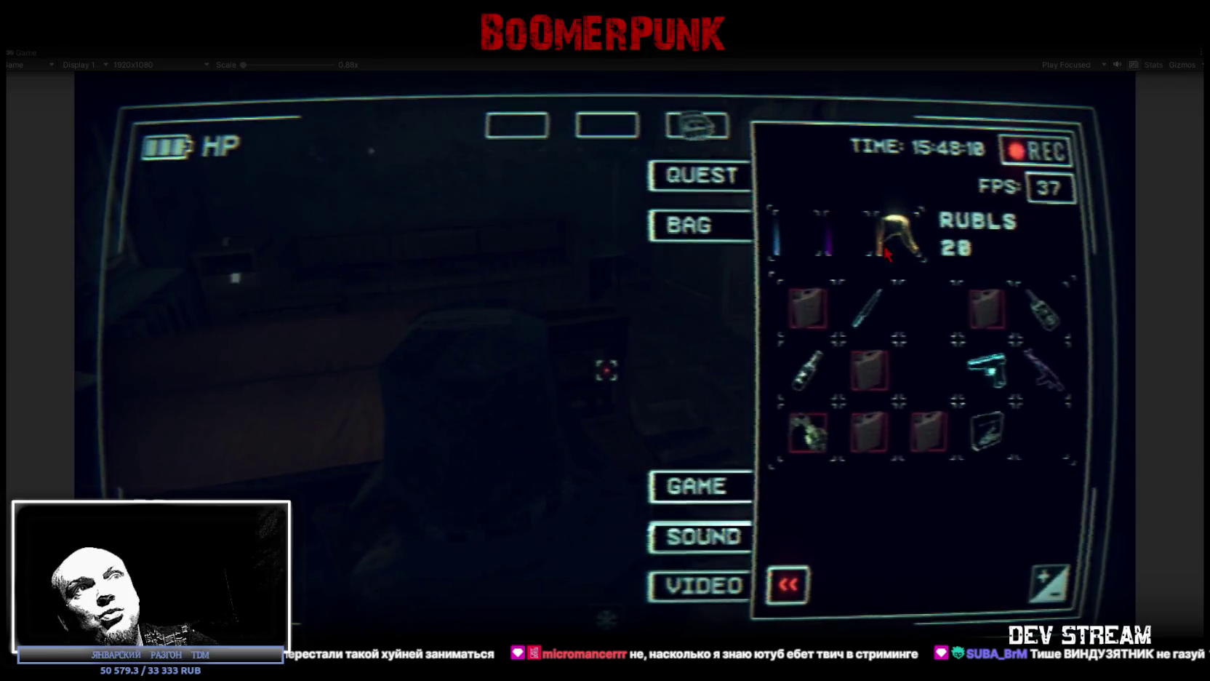
{"action": "left_click", "coordinate": [989, 434]}
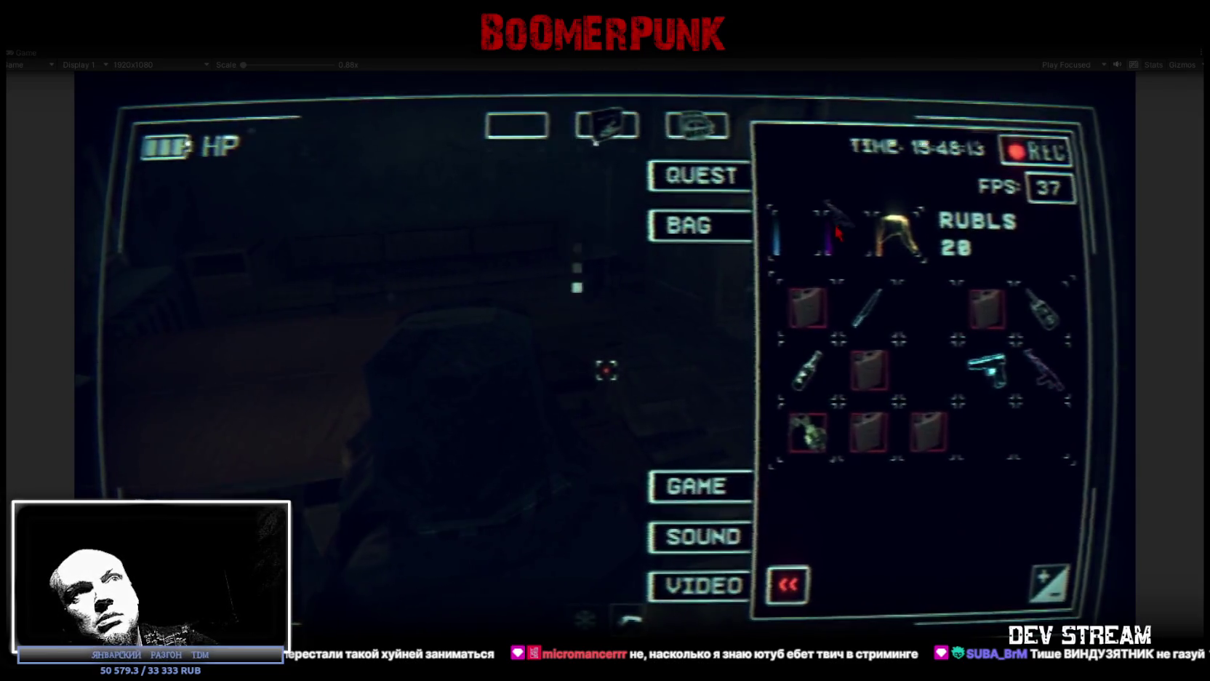
{"action": "key", "text": "Tab"}
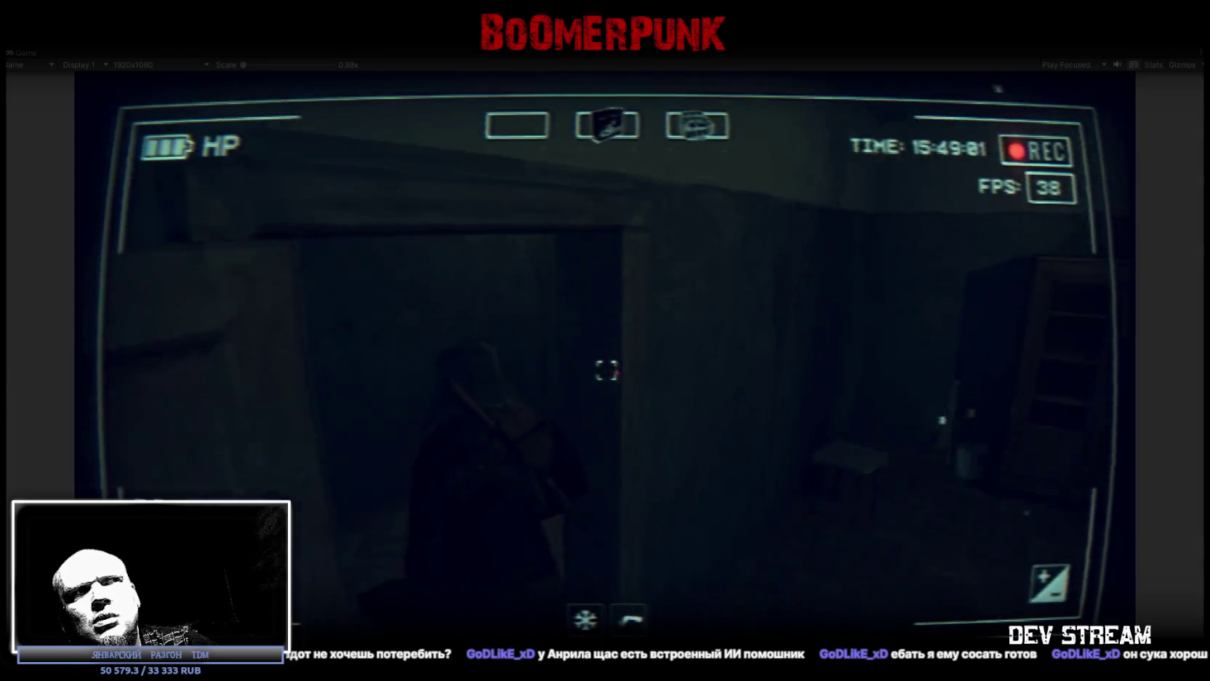
Step: Walk the character down the corridor into the side room up to the cracked window
{"action": "key", "text": "w"}
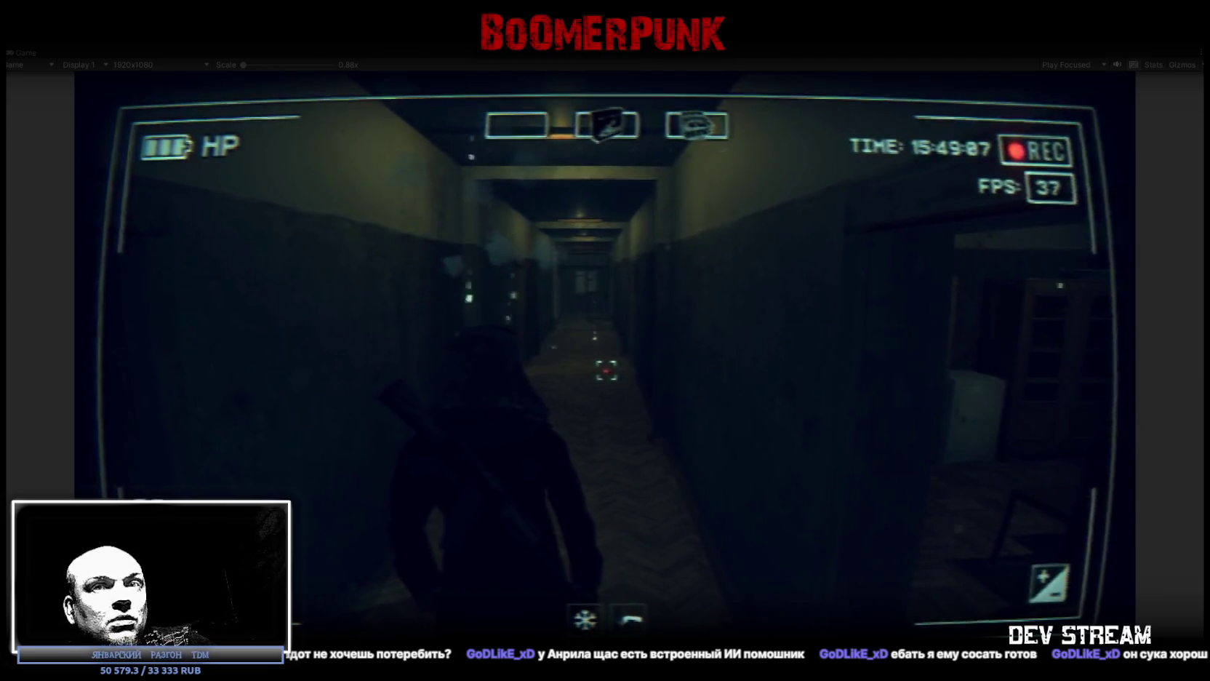
{"action": "key", "text": "w"}
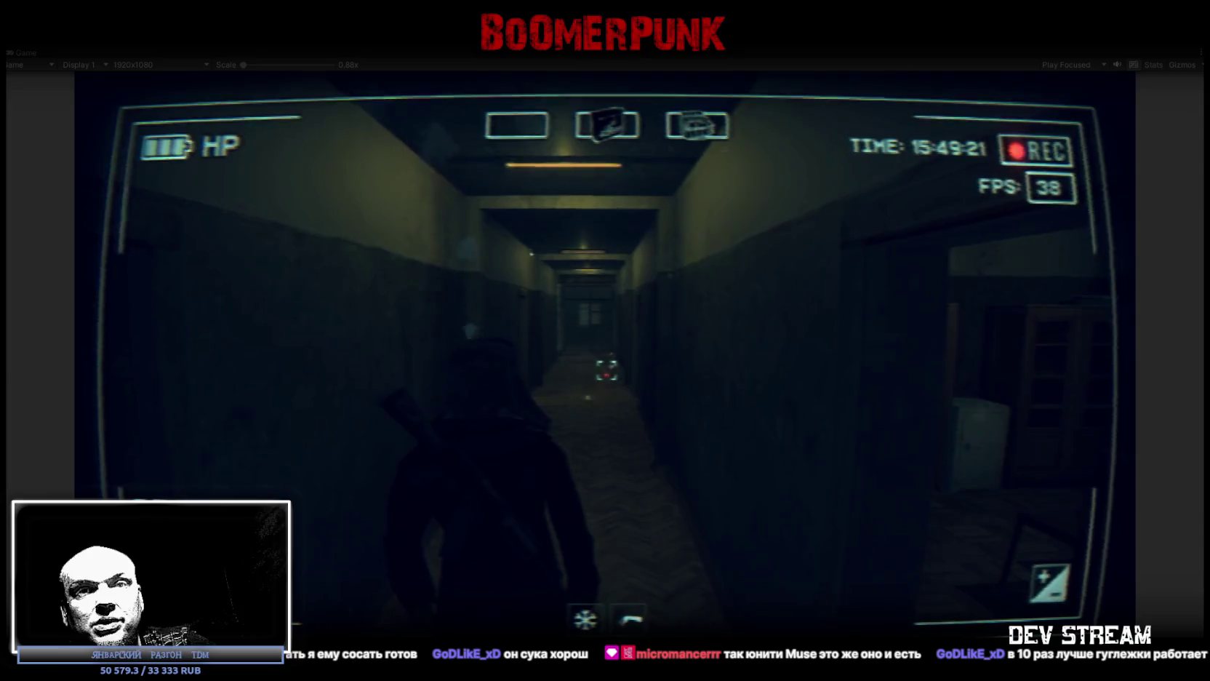
{"action": "key", "text": "w"}
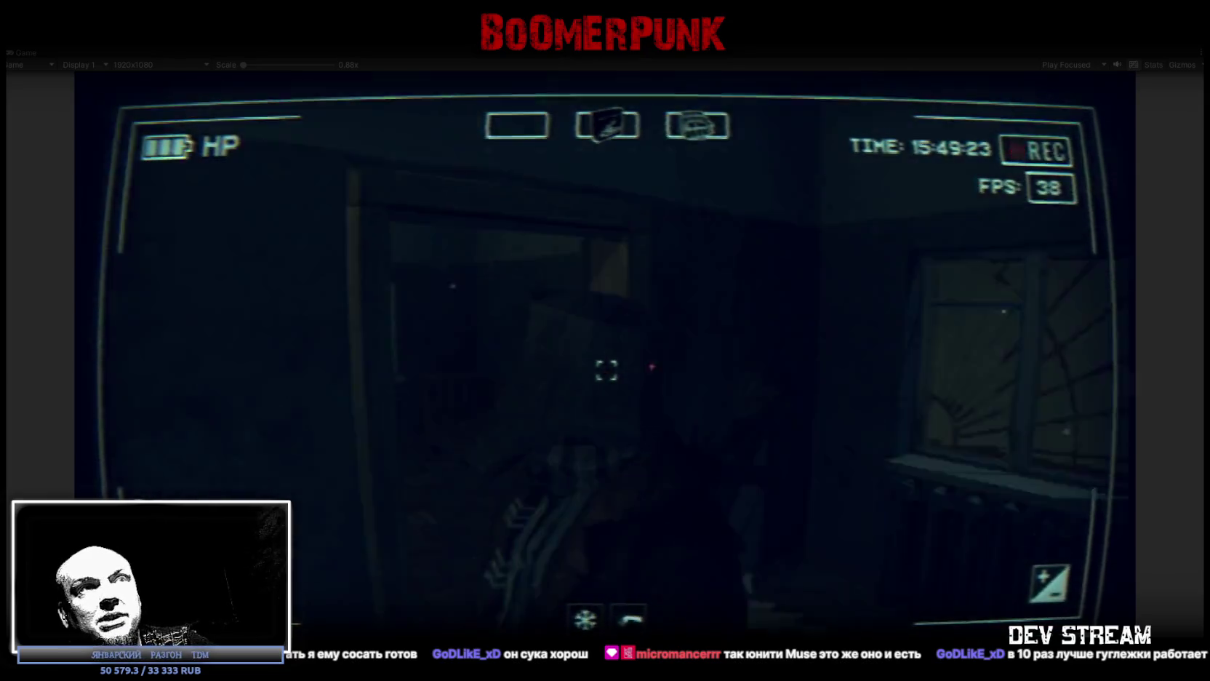
{"action": "key", "text": "w"}
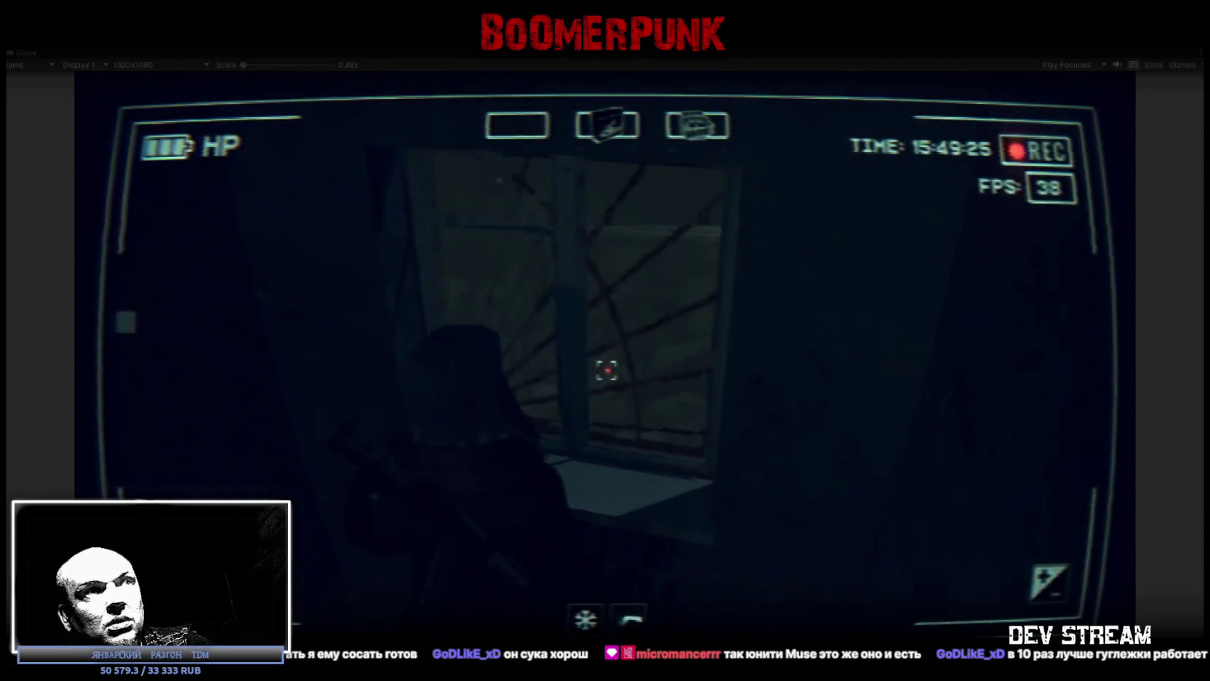
Step: Walk up the long corridor through the barred room into the checkered-floor room
{"action": "mouse_move", "coordinate": [605, 370]}
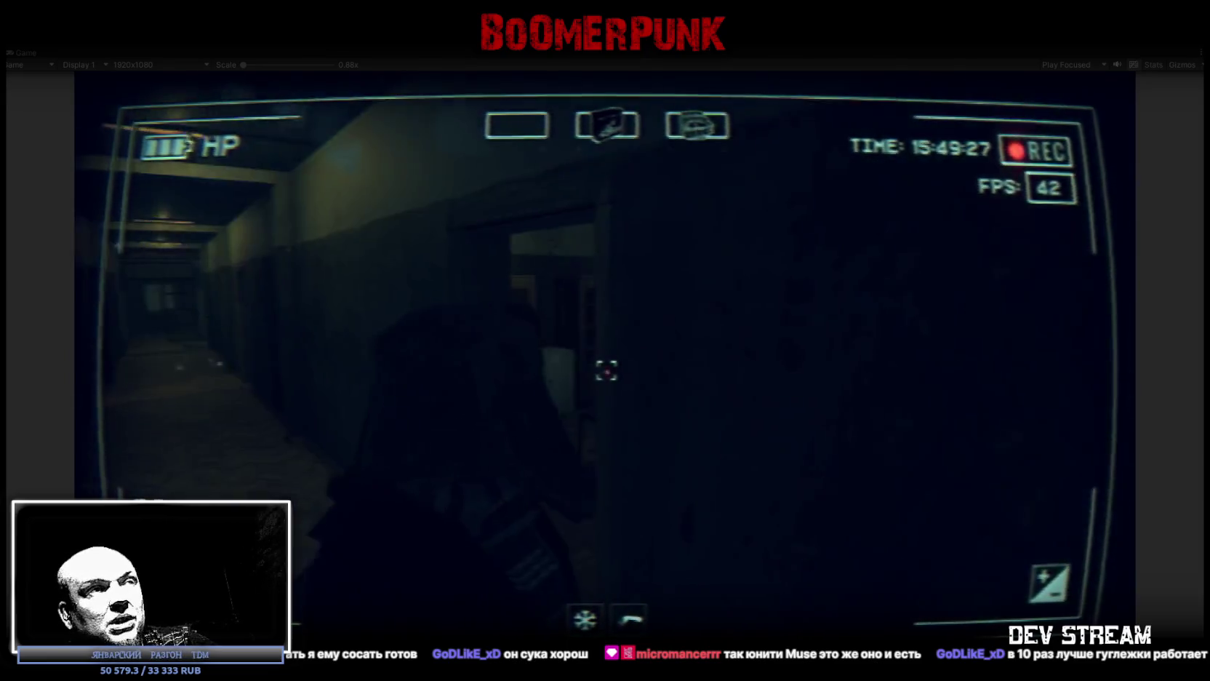
{"action": "key", "text": "w"}
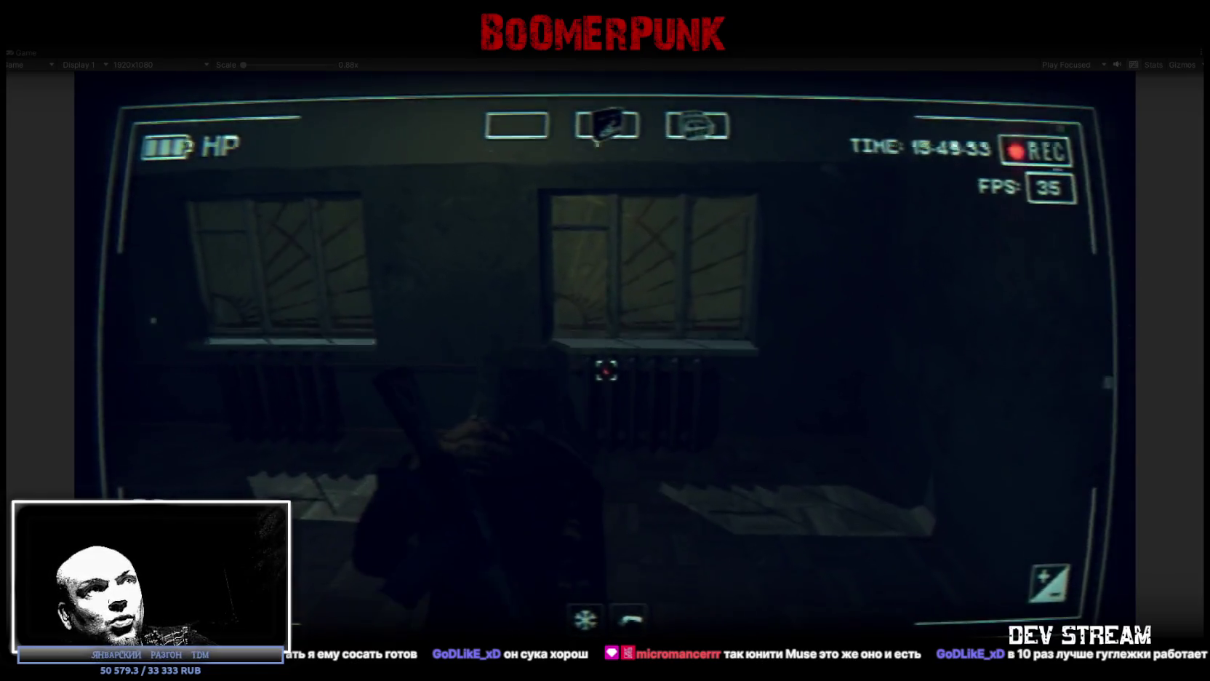
{"action": "key", "text": "w"}
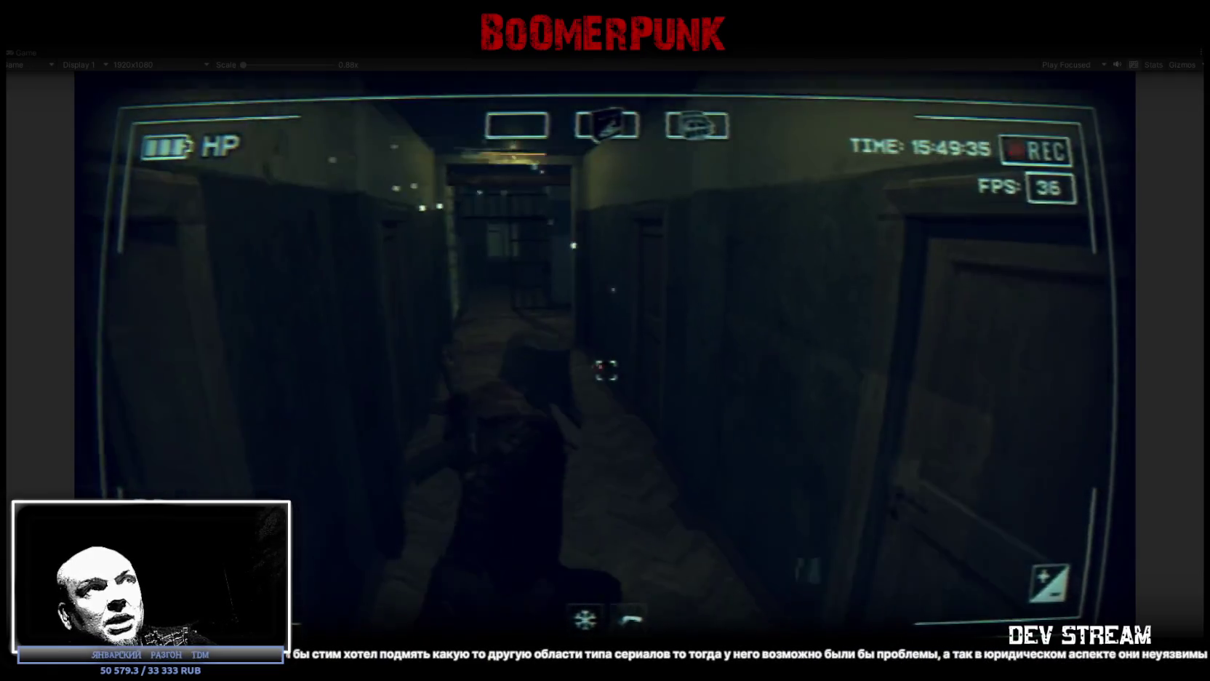
{"action": "key", "text": "w"}
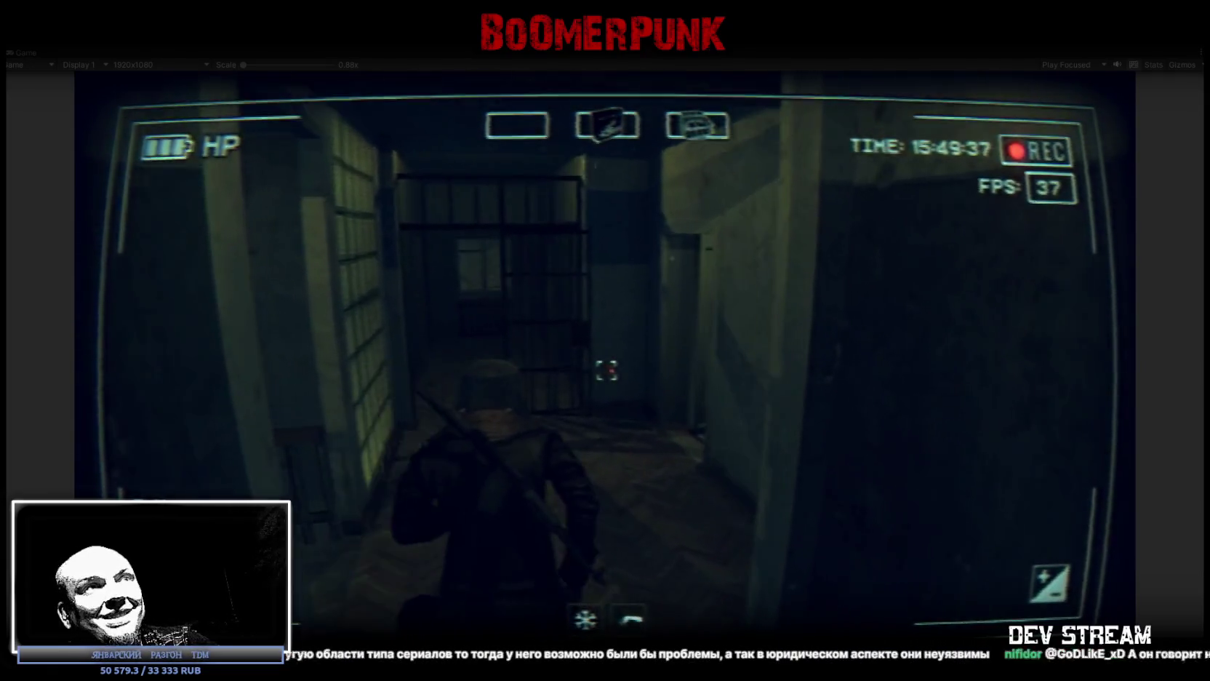
{"action": "key", "text": "w"}
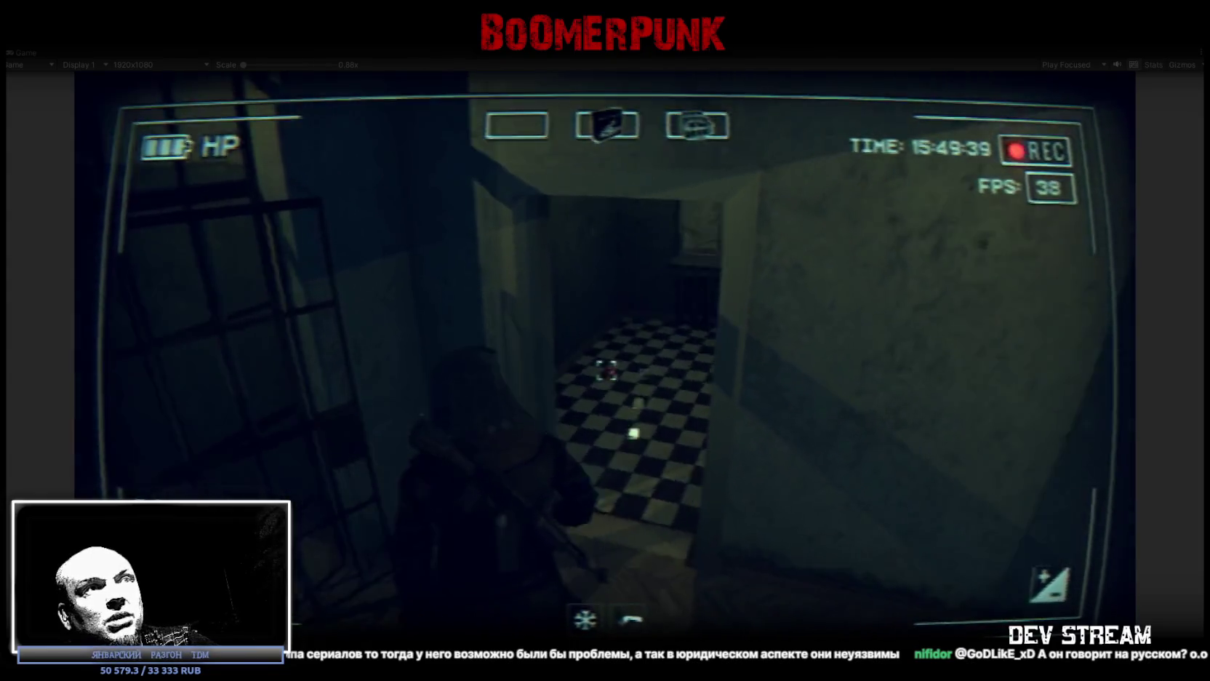
{"action": "key", "text": "w"}
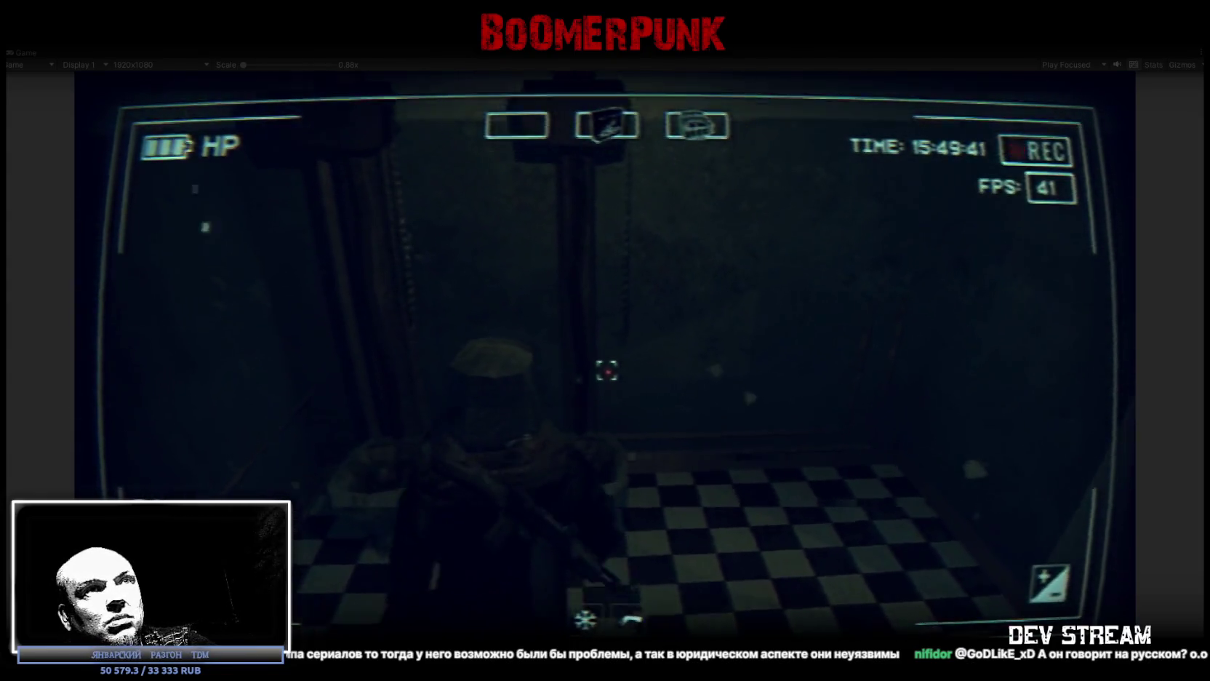
Step: Continue past the glass-block wall and dark room, through the gate corridor into the stairwell
{"action": "key", "text": "w"}
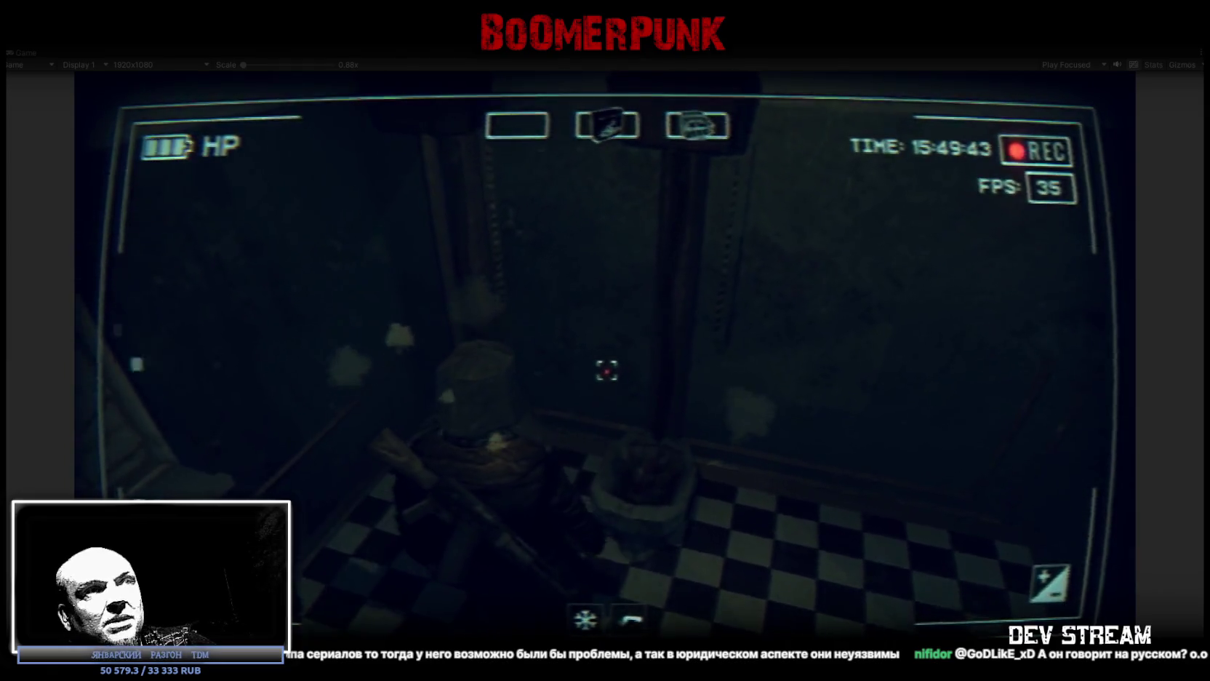
{"action": "key", "text": "w"}
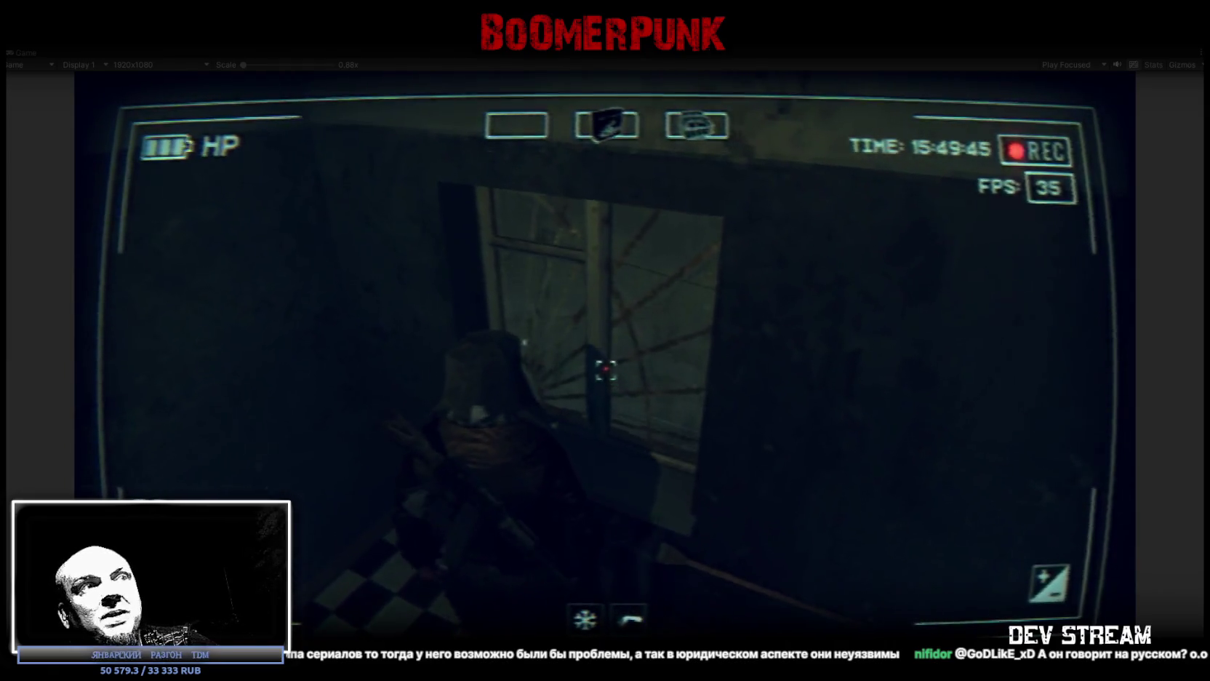
{"action": "key", "text": "w"}
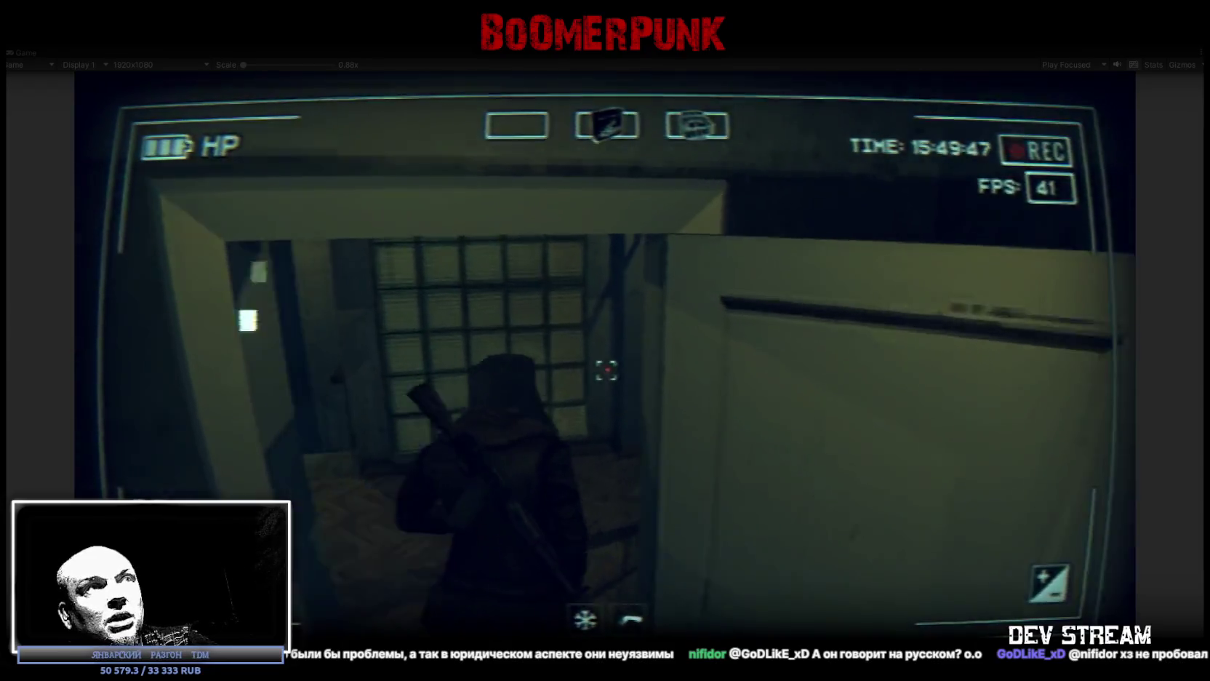
{"action": "key", "text": "w"}
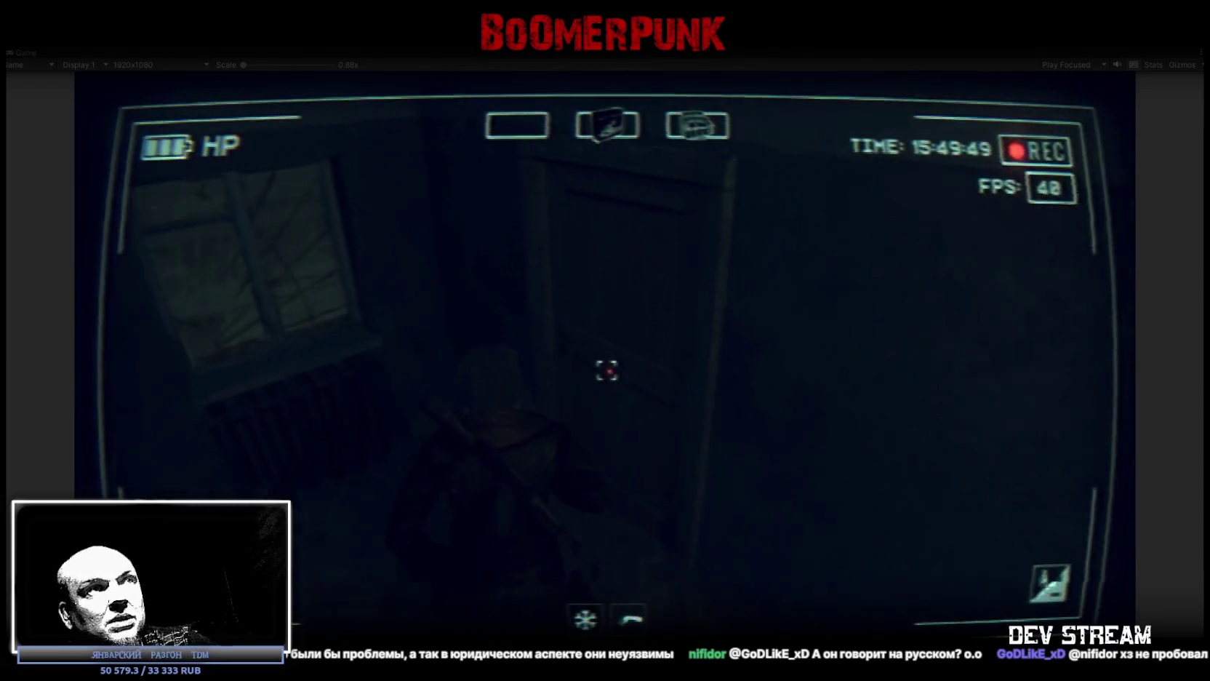
{"action": "key", "text": "w"}
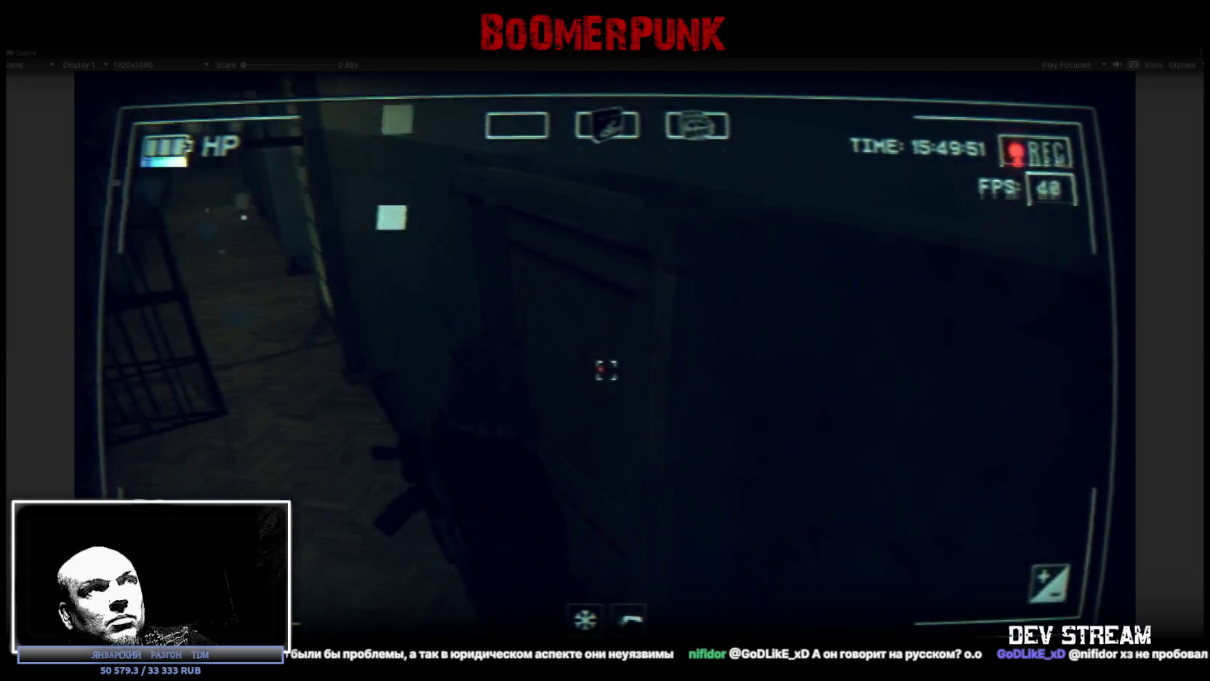
{"action": "key", "text": "w"}
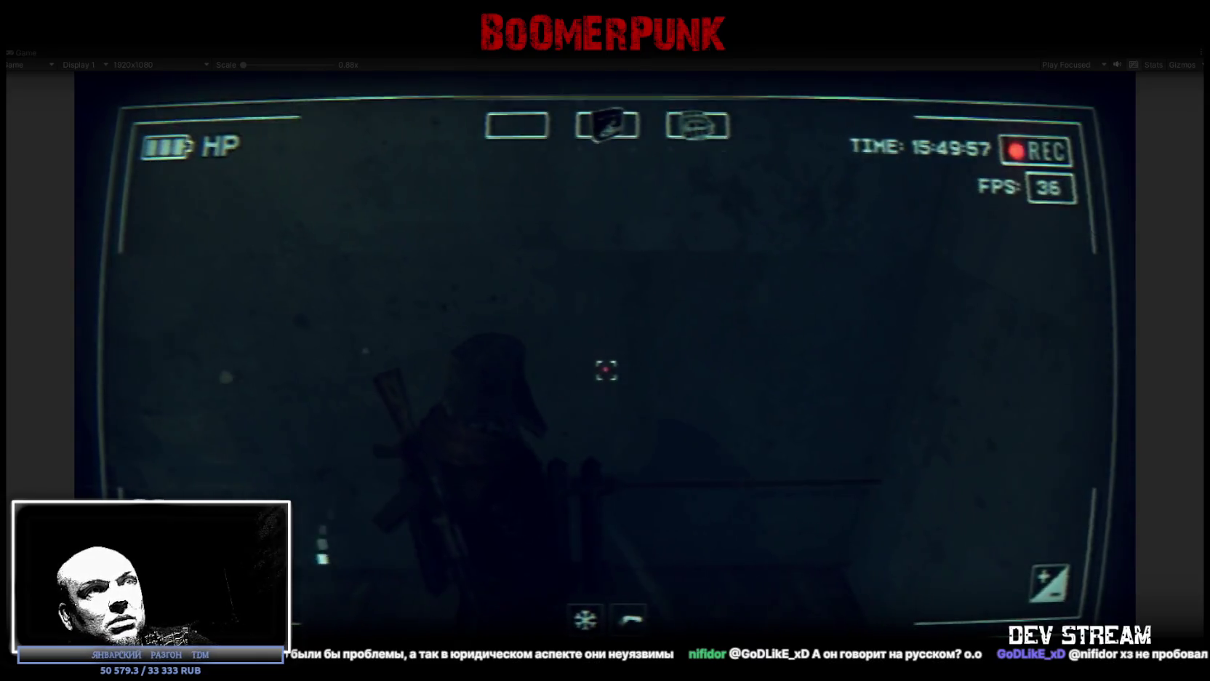
{"action": "key", "text": "w"}
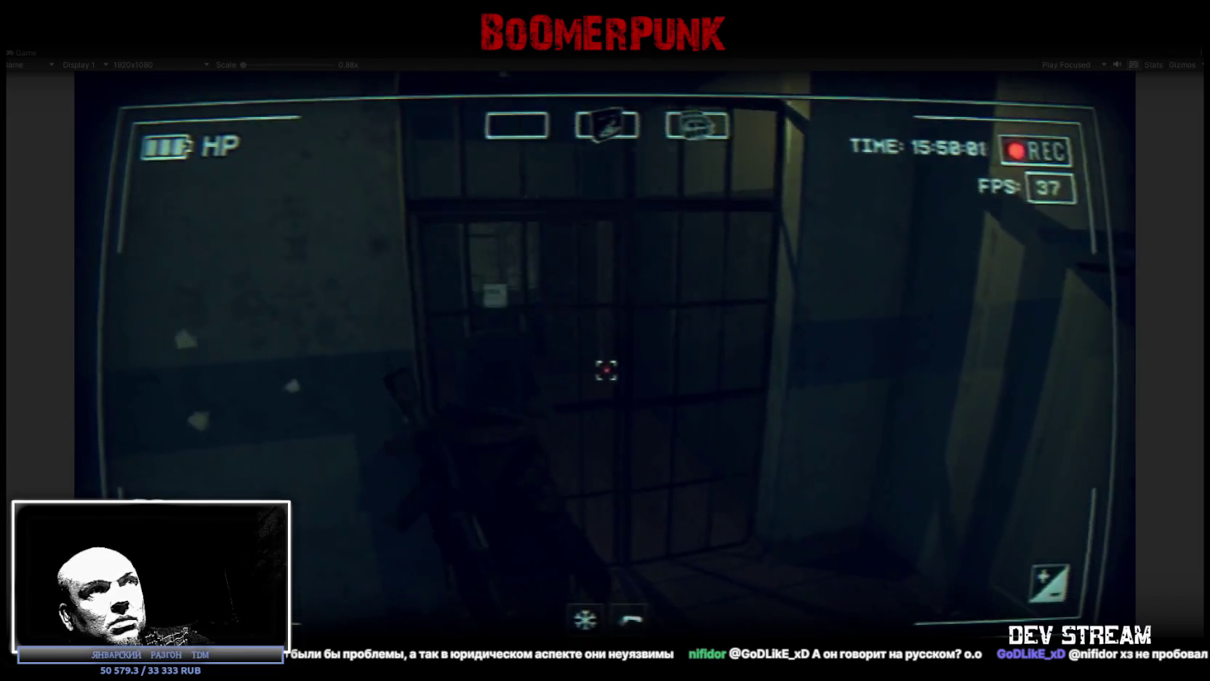
Step: Walk from the barred gate into the stairwell and up to the honour board
{"action": "key", "text": "w"}
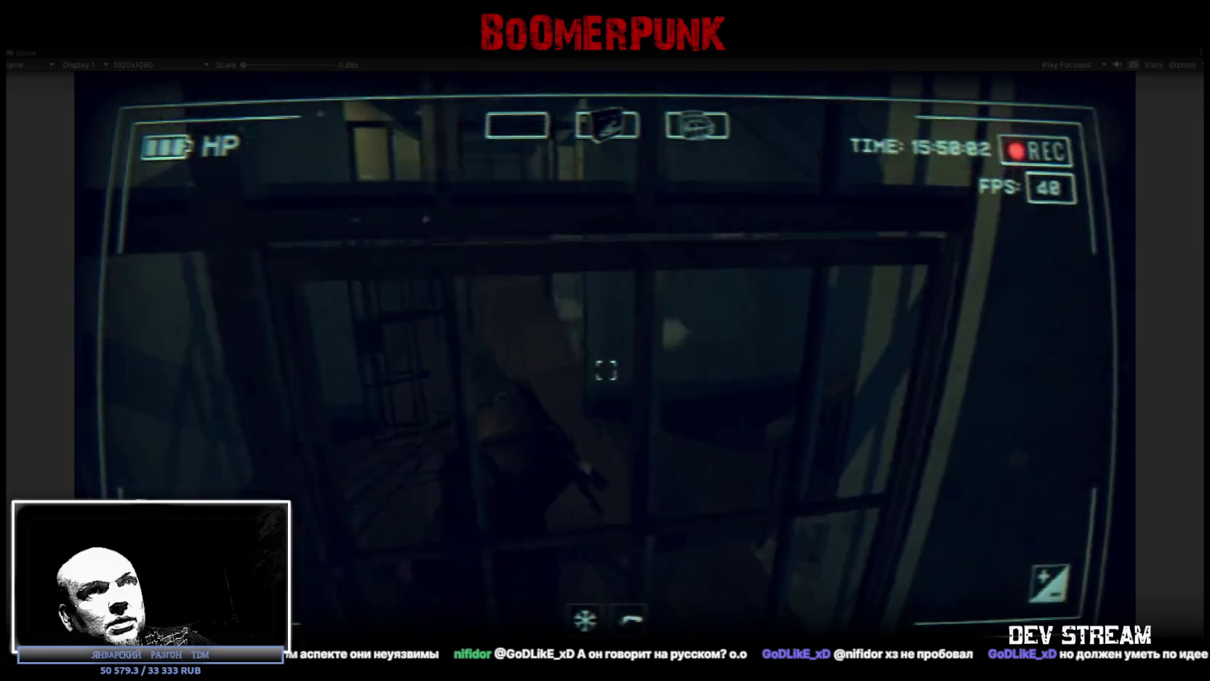
{"action": "key", "text": "w"}
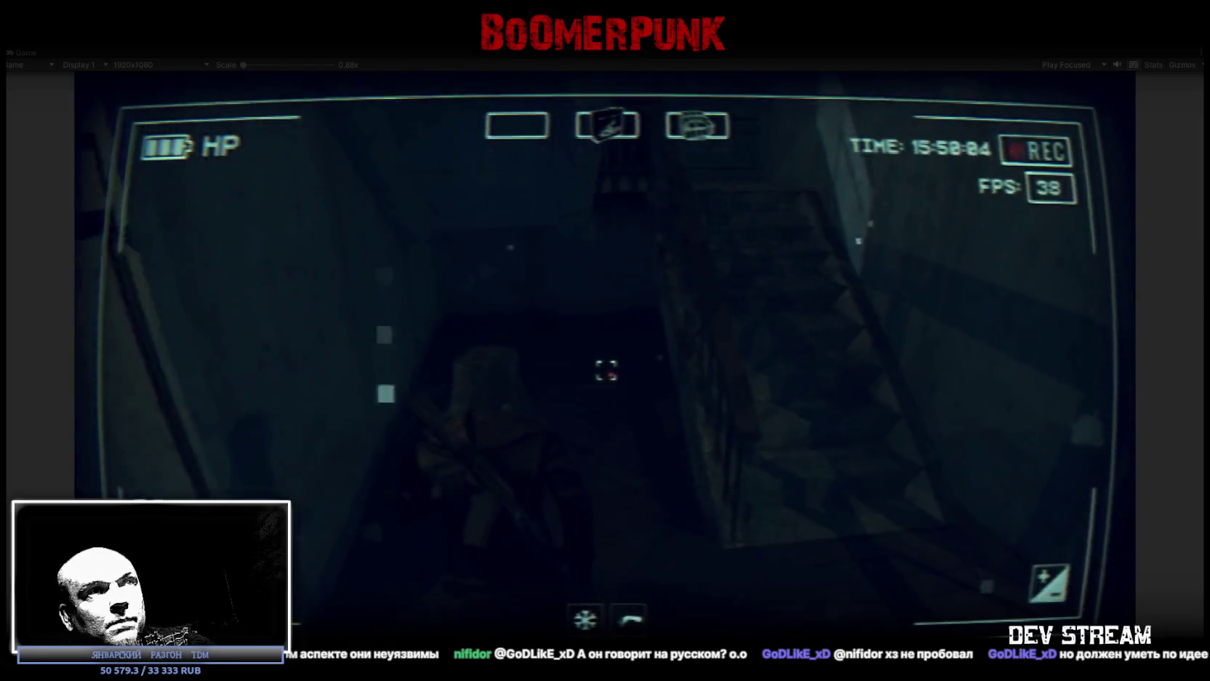
{"action": "key", "text": "w"}
{"action": "key", "text": "w"}
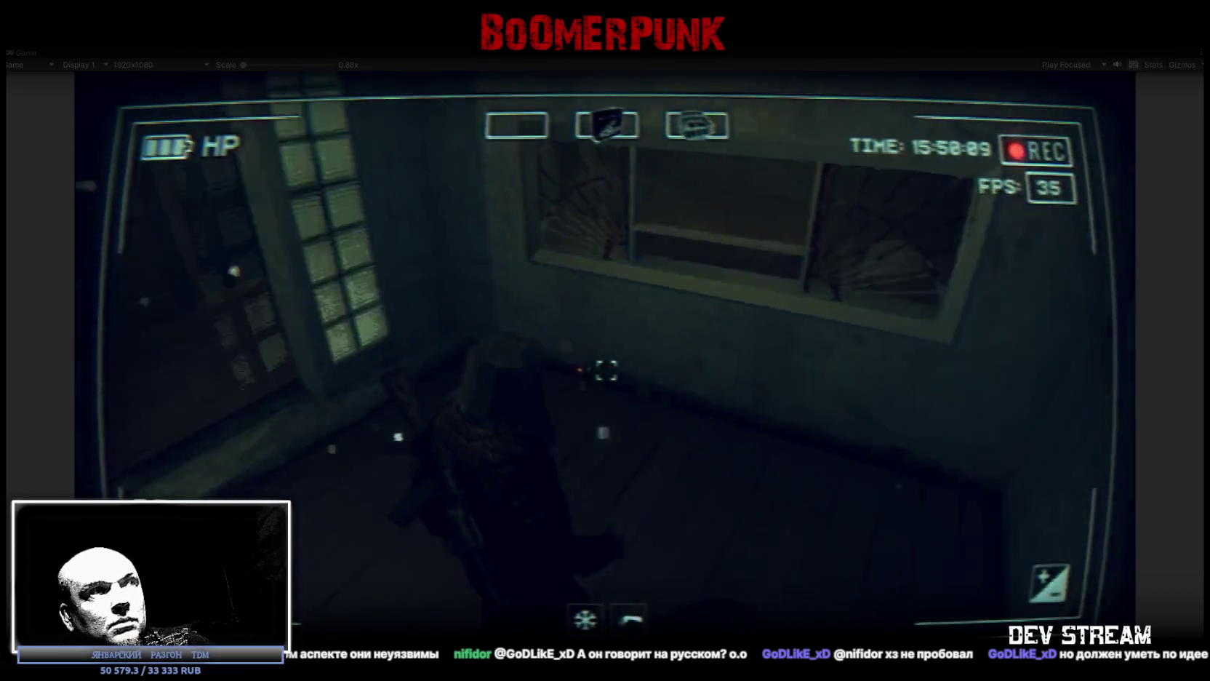
{"action": "key", "text": "w"}
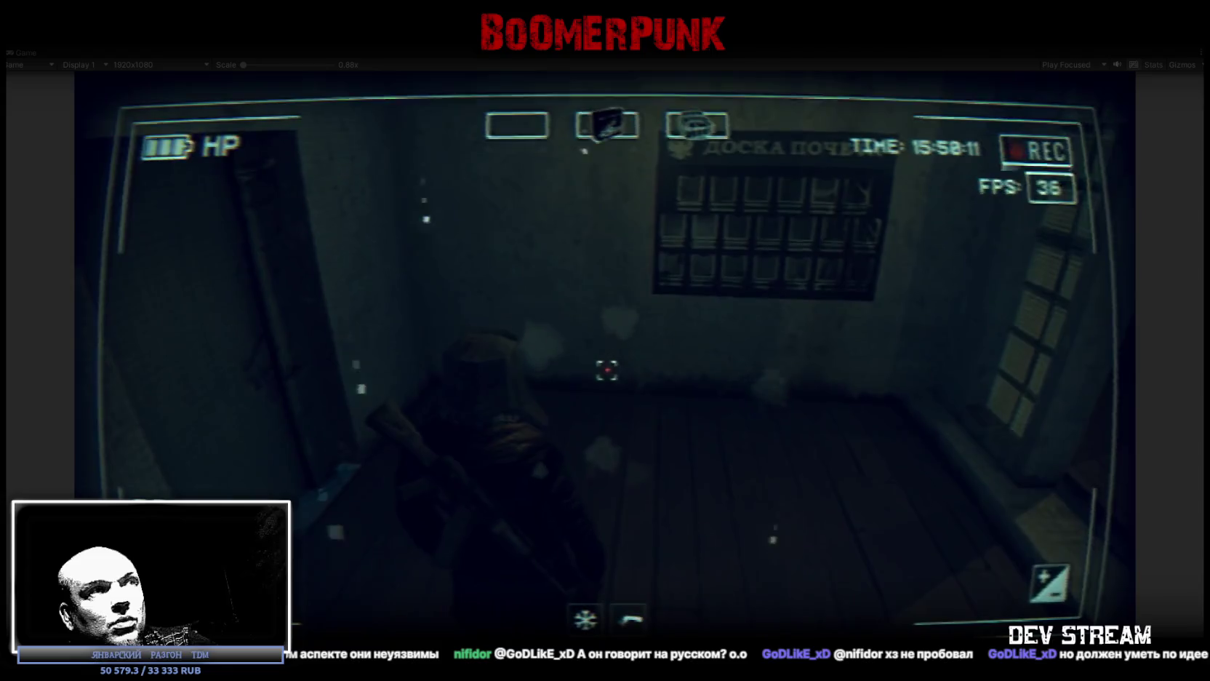
{"action": "key", "text": "w"}
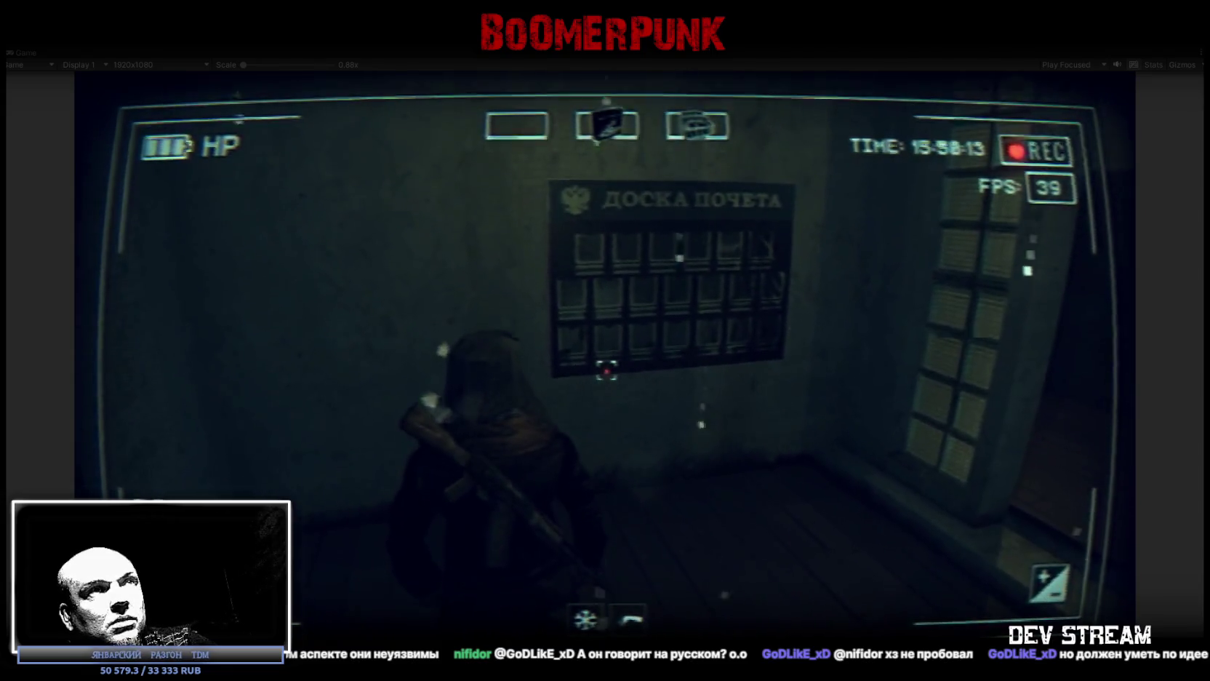
Step: Look around the barred window, corridor, radiator and ceiling lamp, then walk to the stairs
{"action": "key", "text": "w"}
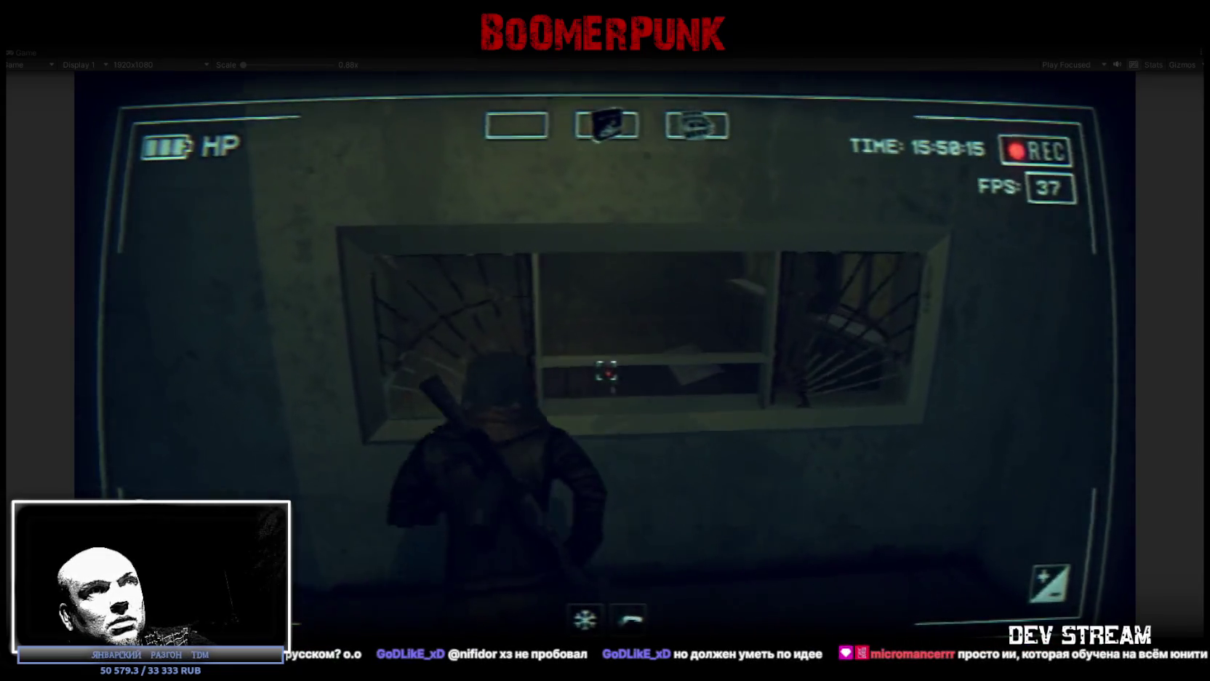
{"action": "key", "text": "w"}
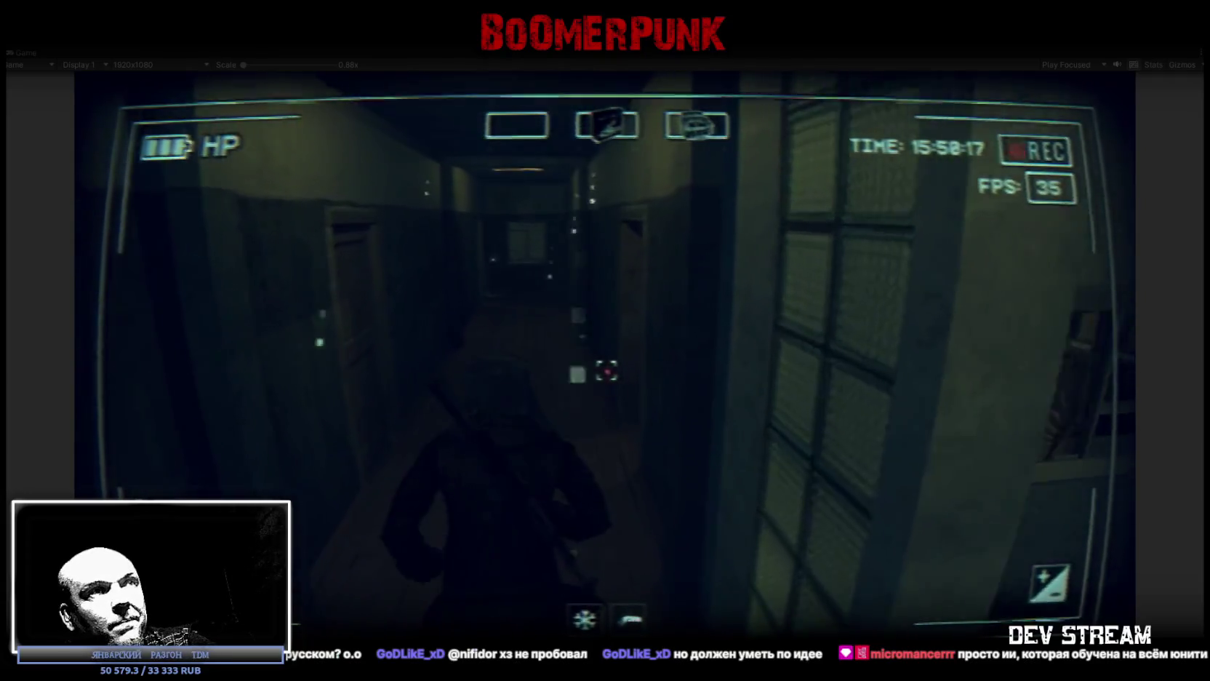
{"action": "key", "text": "w"}
{"action": "key", "text": "w"}
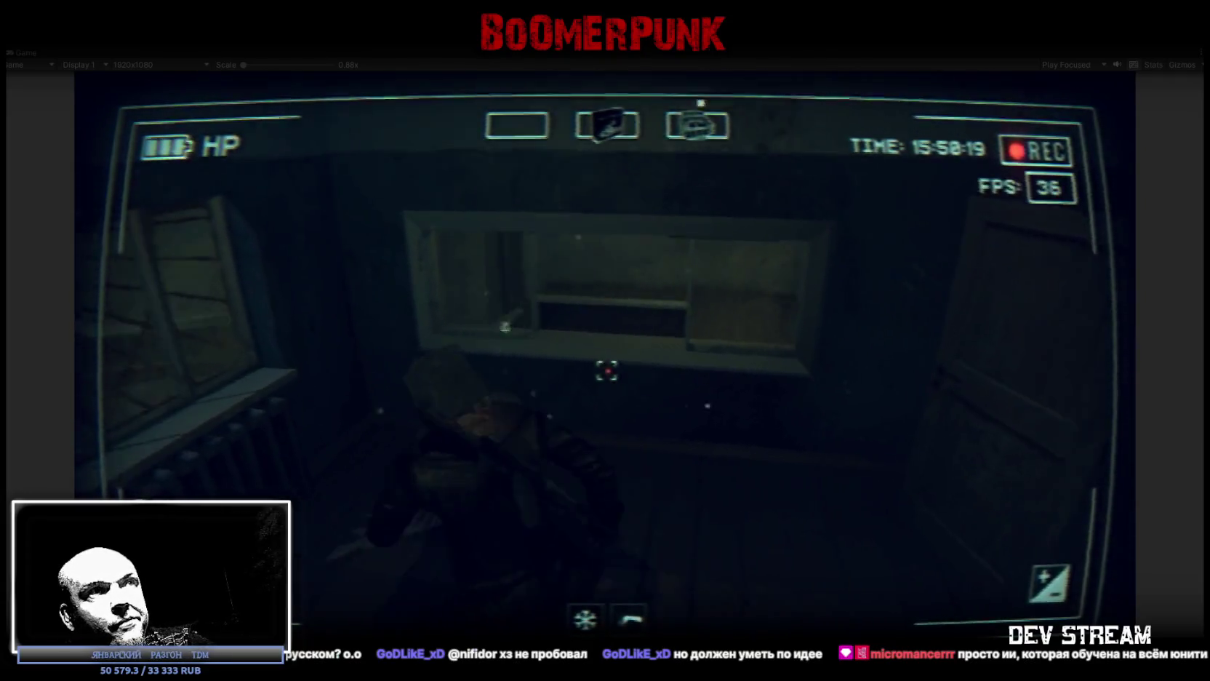
{"action": "key", "text": "w"}
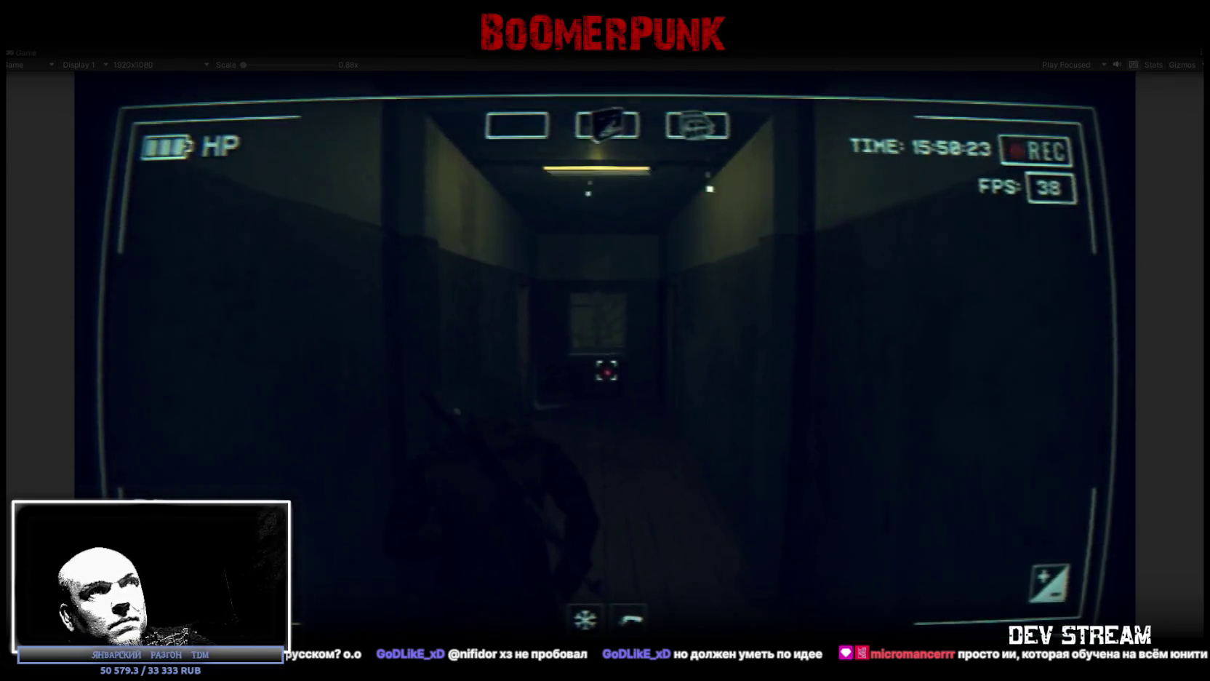
{"action": "key", "text": "w"}
{"action": "key", "text": "w"}
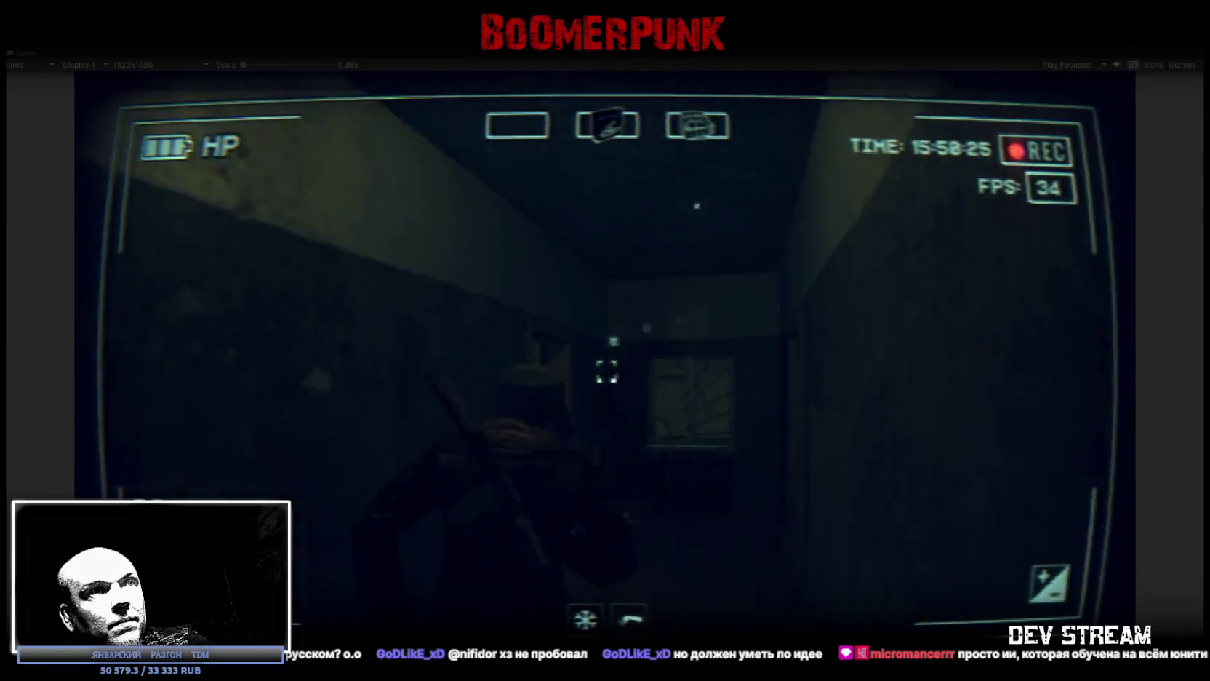
{"action": "key", "text": "w"}
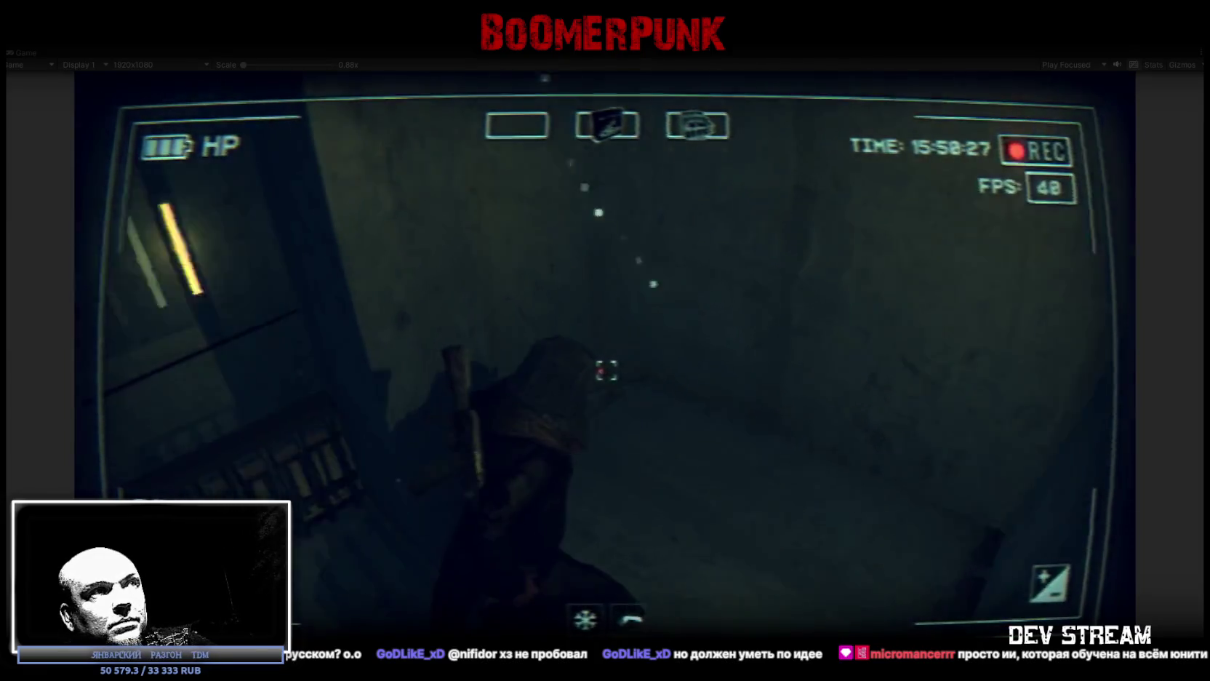
{"action": "key", "text": "w"}
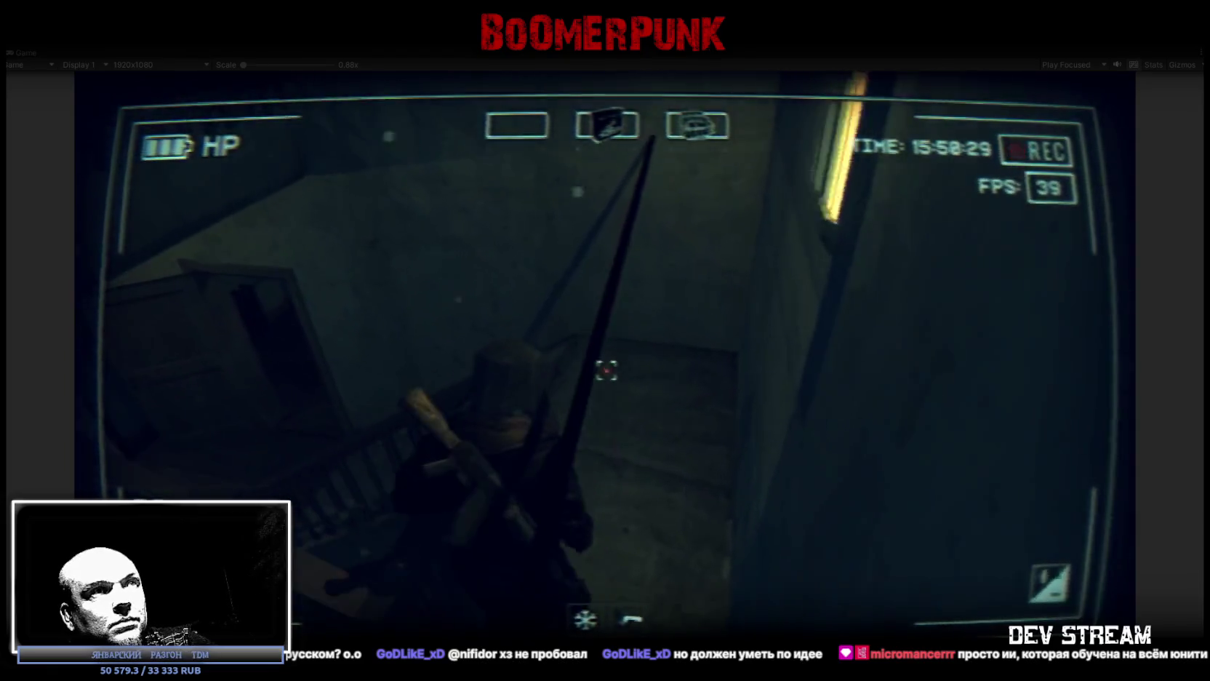
Step: Leave the stairwell and walk along the lit corridor toward the door
{"action": "key", "text": "w"}
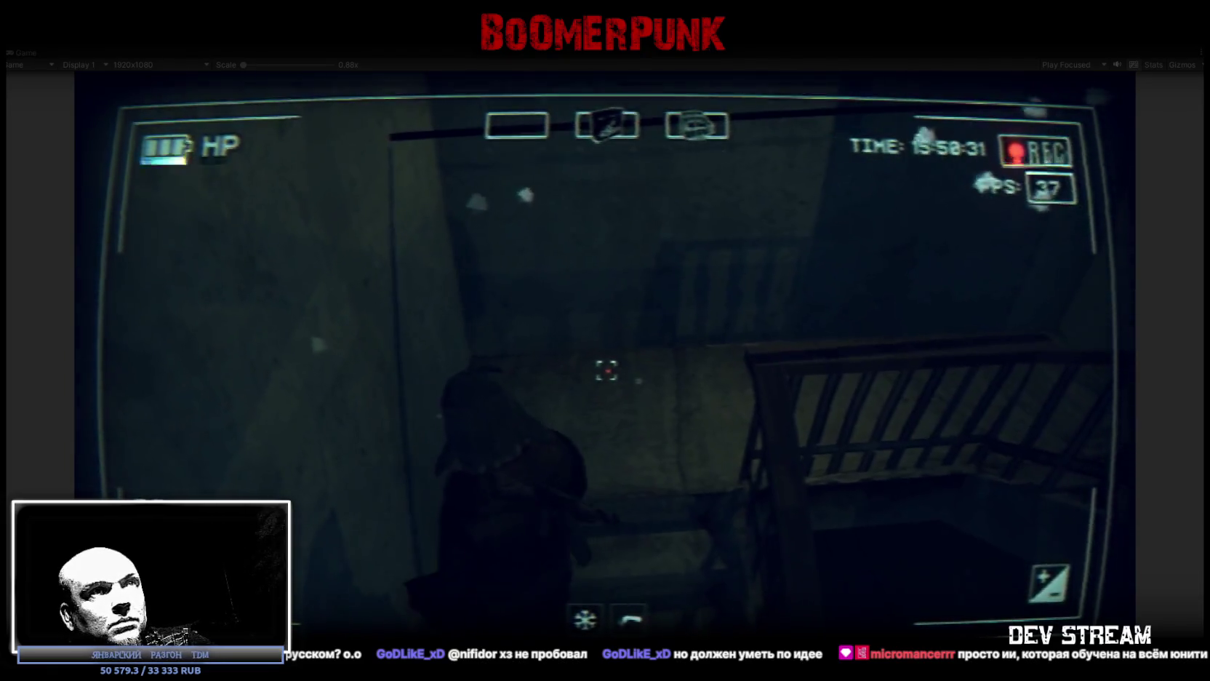
{"action": "key", "text": "w"}
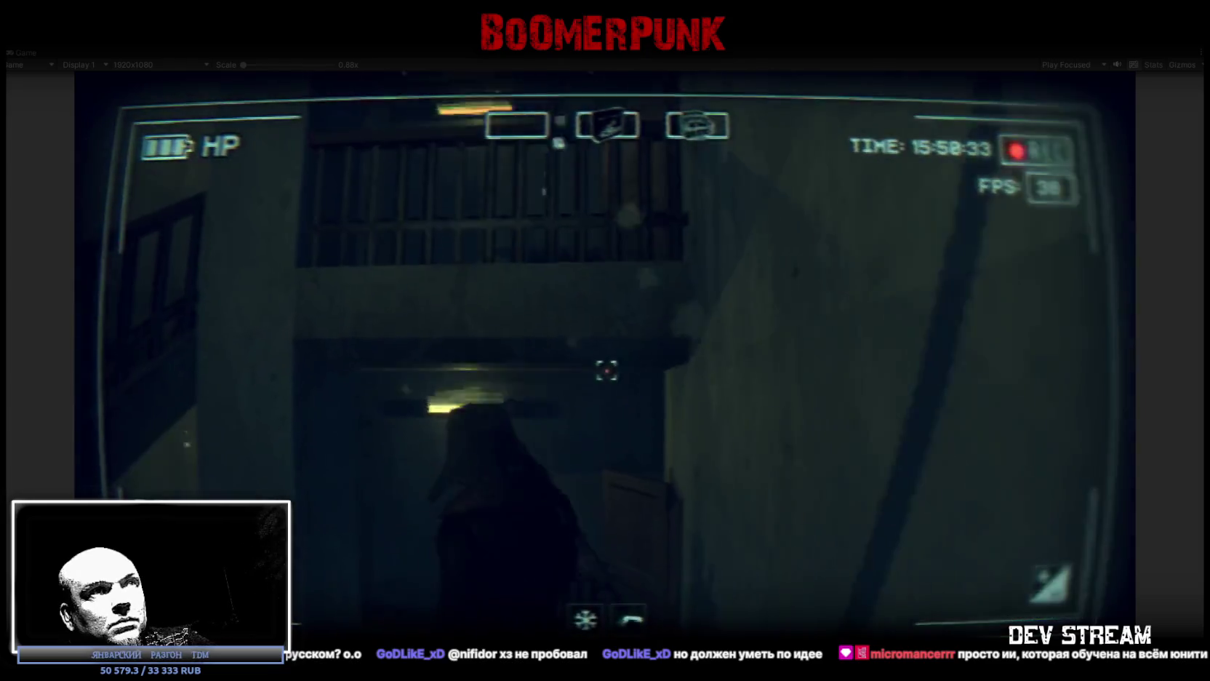
{"action": "key", "text": "w"}
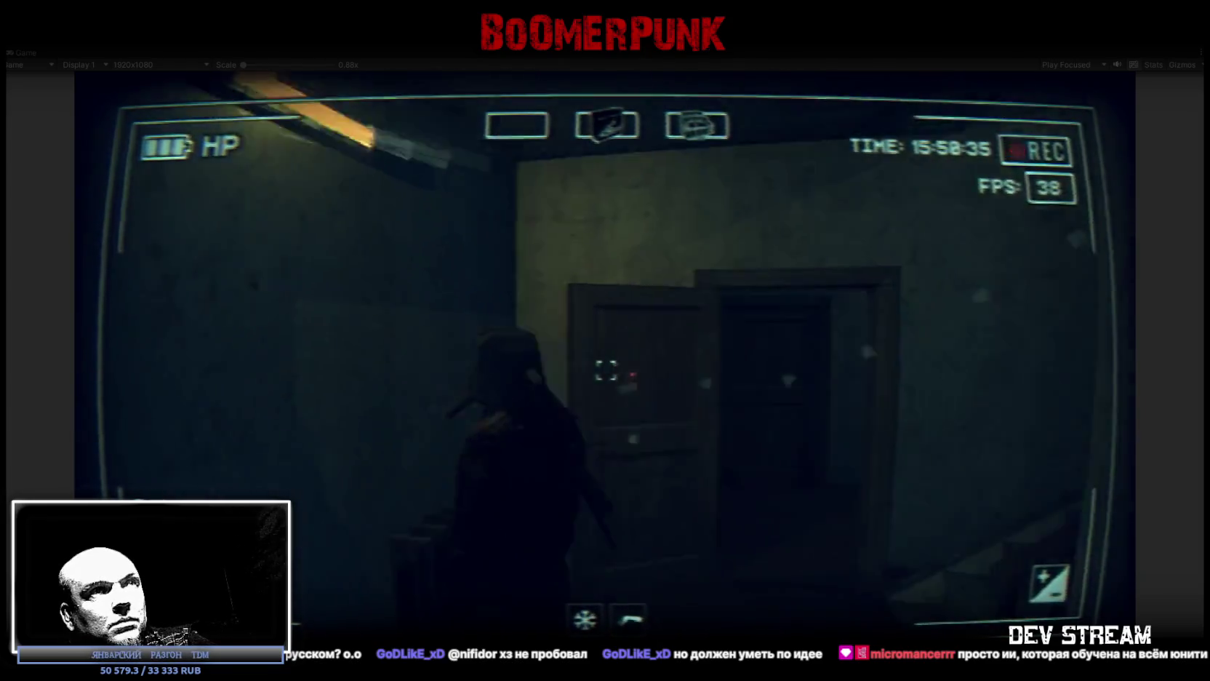
{"action": "key", "text": "w"}
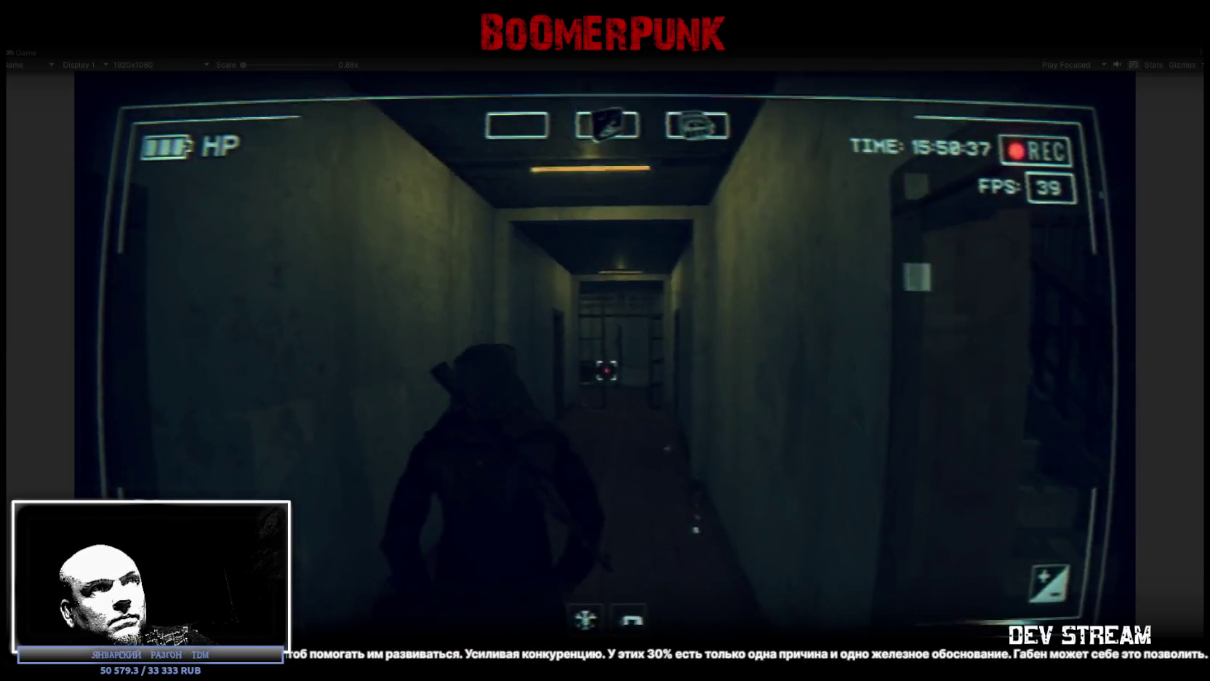
{"action": "key", "text": "w"}
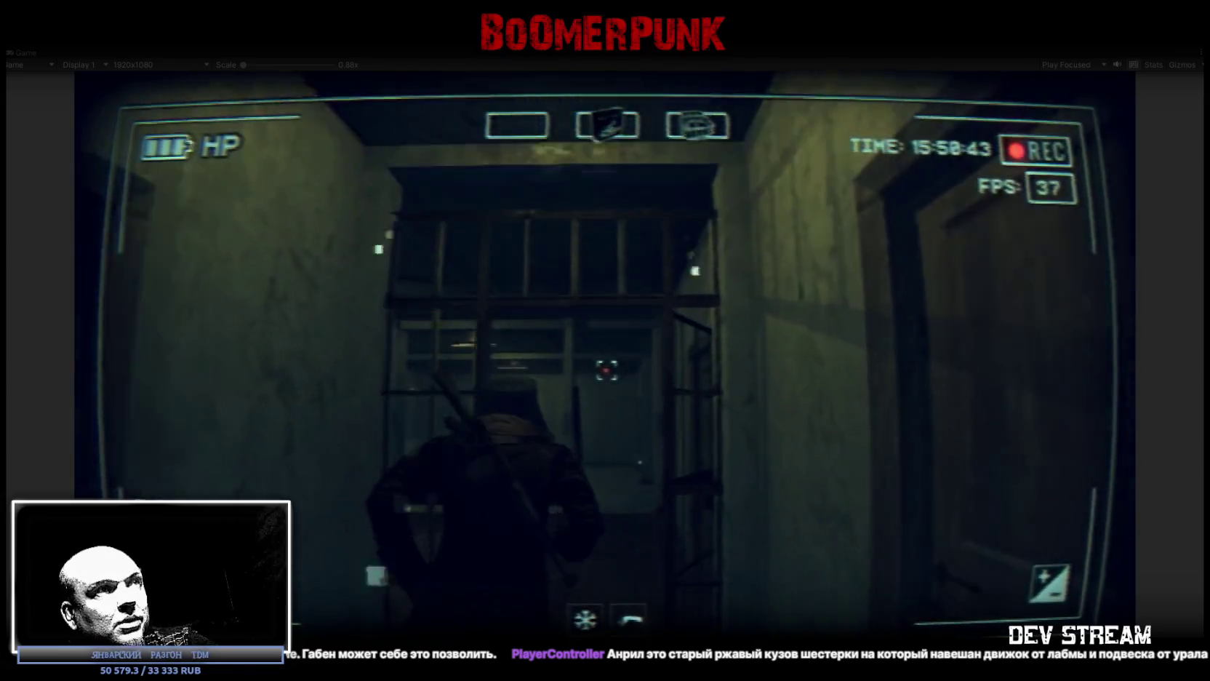
Step: Cross the pillared room past the green sign to the framed window
{"action": "key", "text": "w"}
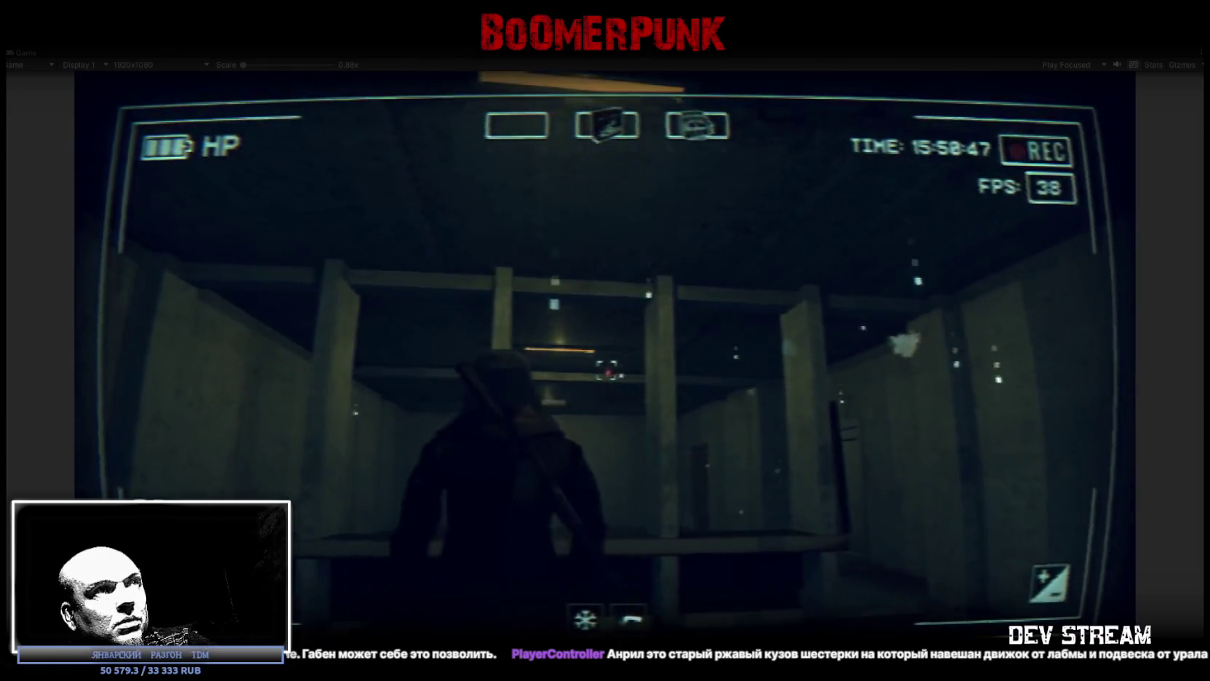
{"action": "key", "text": "w"}
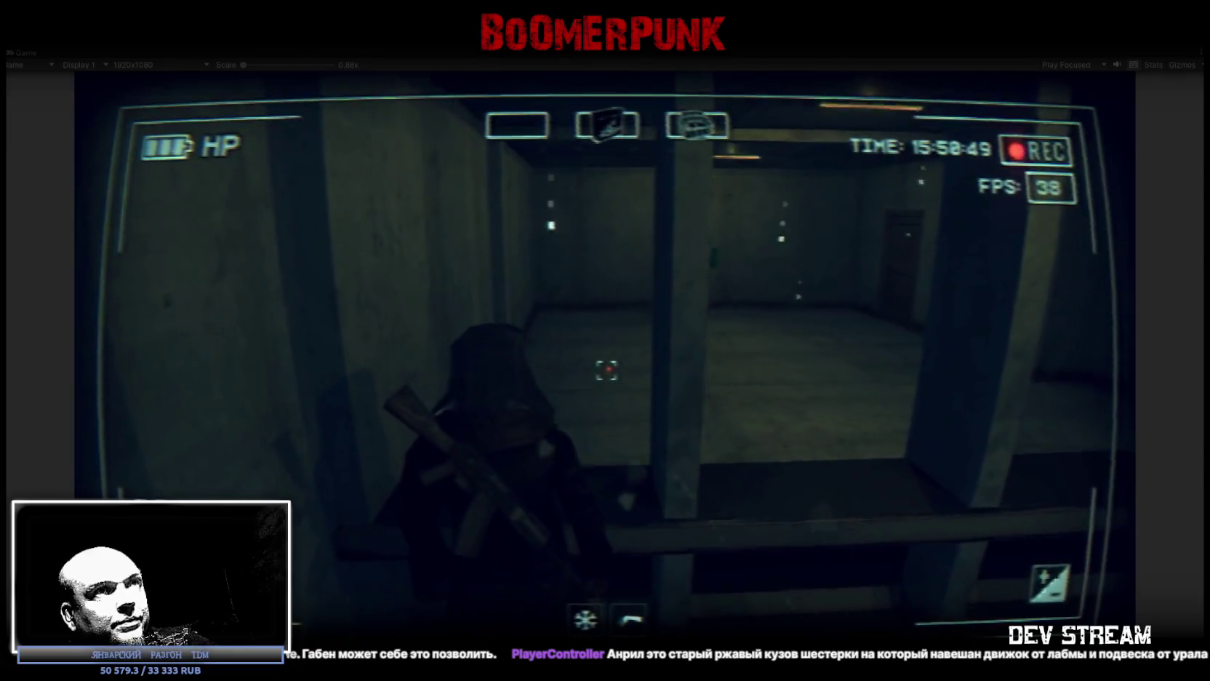
{"action": "key", "text": "w"}
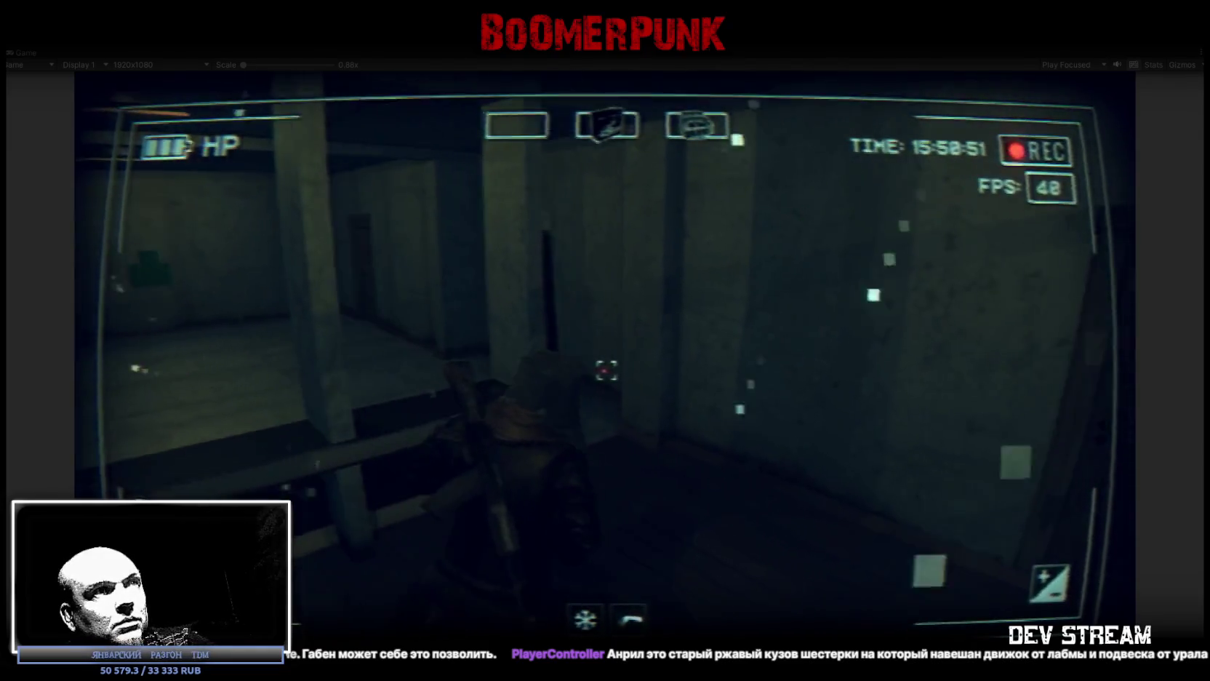
{"action": "key", "text": "w"}
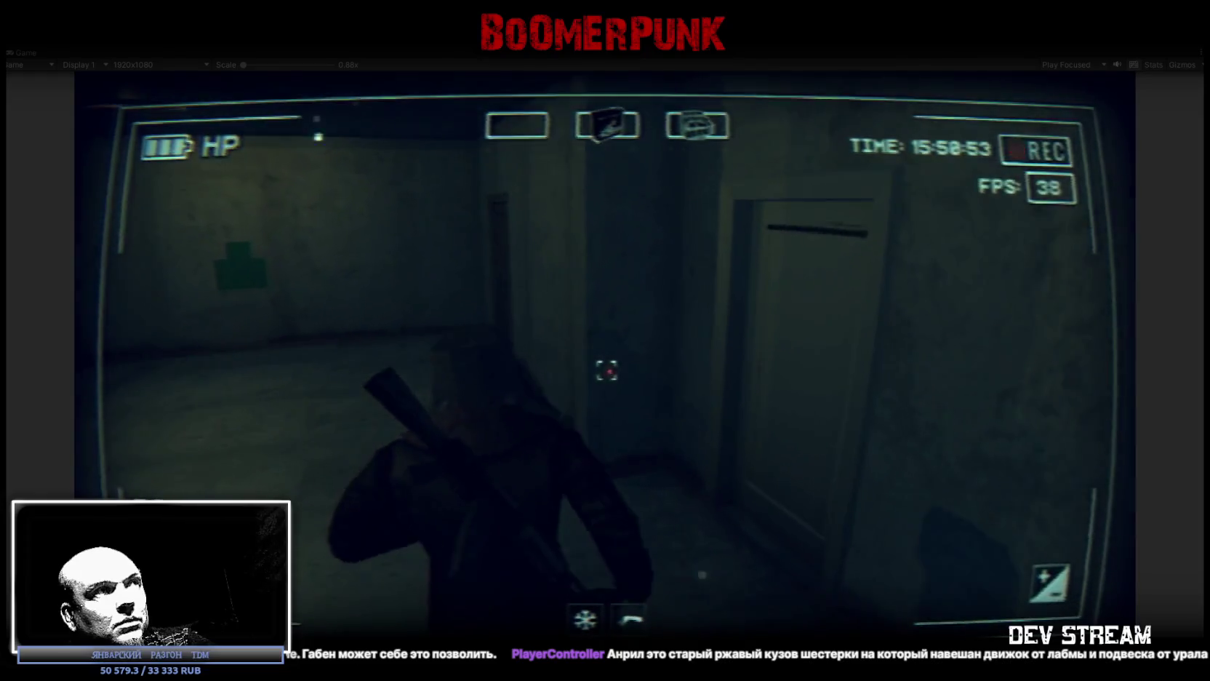
{"action": "key", "text": "w"}
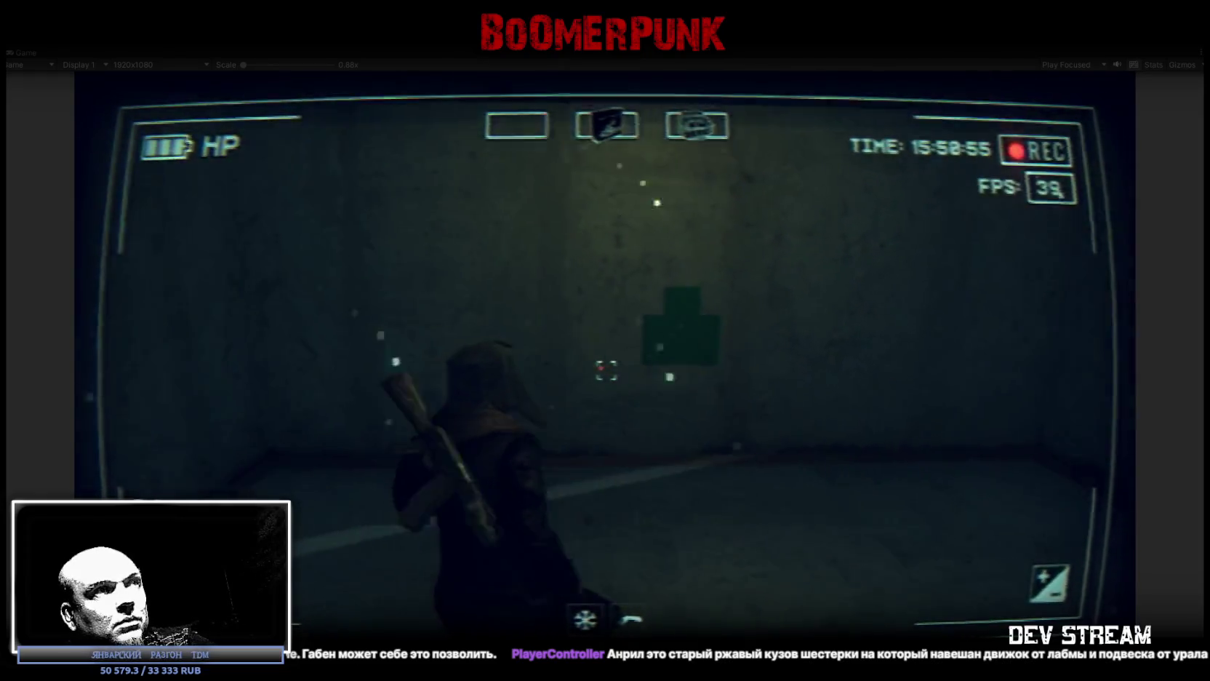
{"action": "key", "text": "w"}
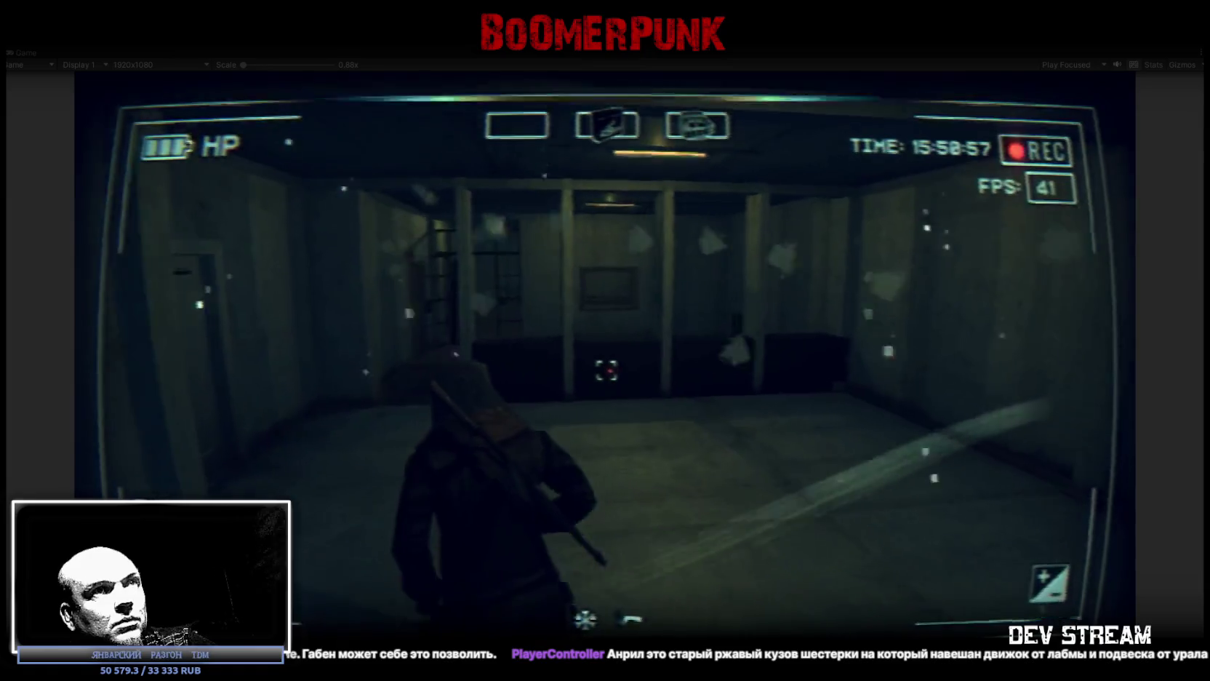
{"action": "key", "text": "w"}
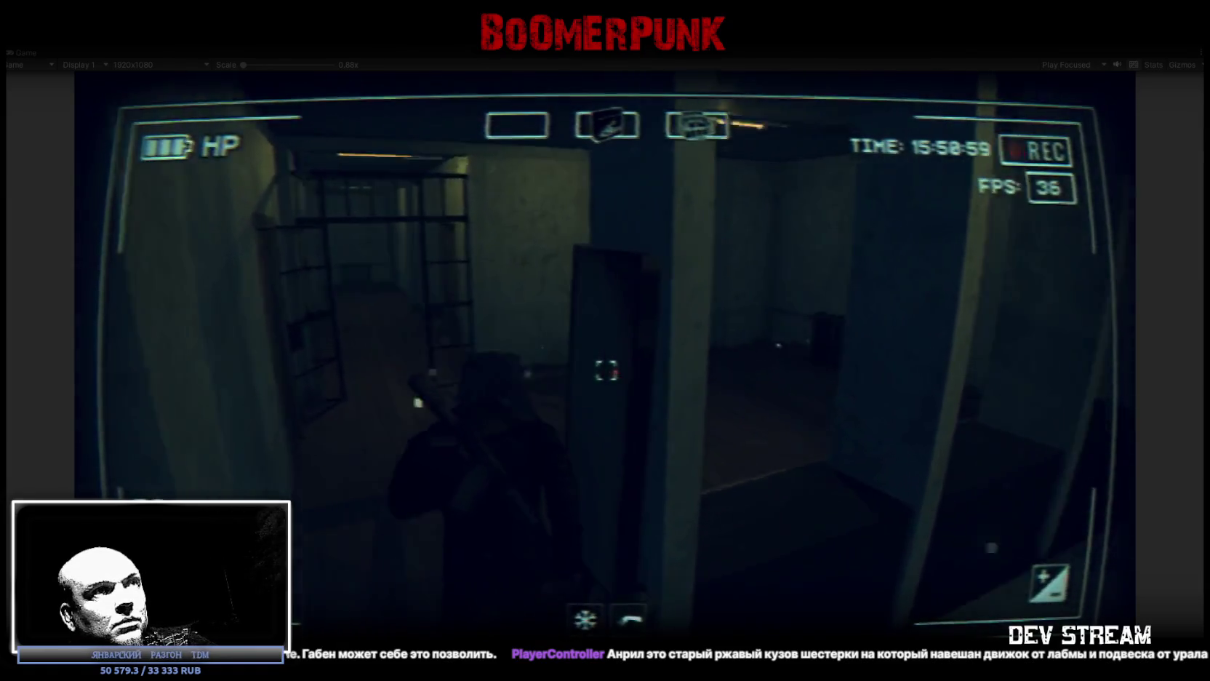
{"action": "key", "text": "w"}
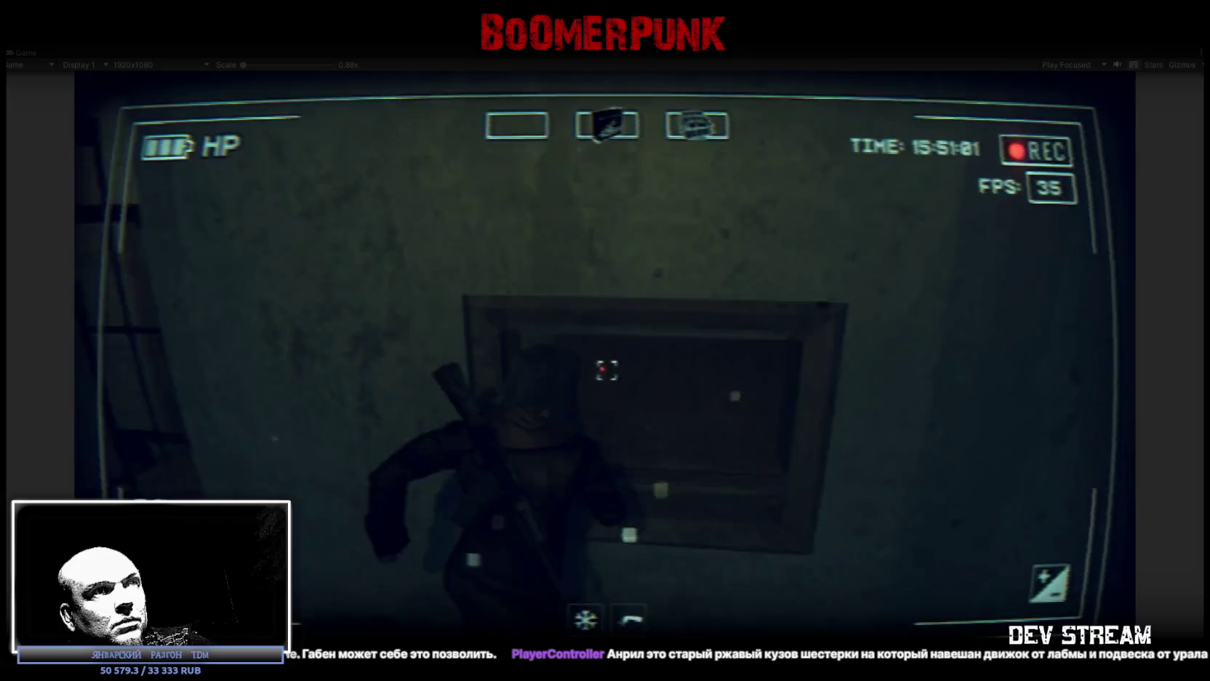
Step: Walk past the barred gate into the radiator room, facing the doorway and stairs
{"action": "key", "text": "w"}
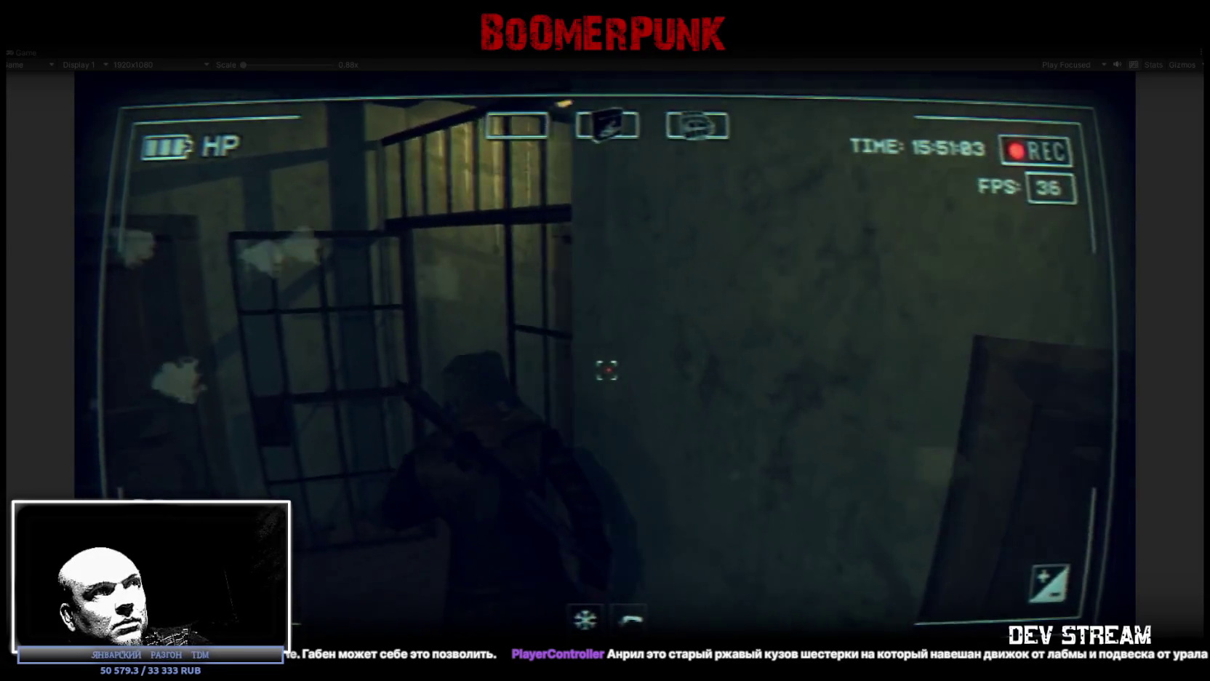
{"action": "key", "text": "w"}
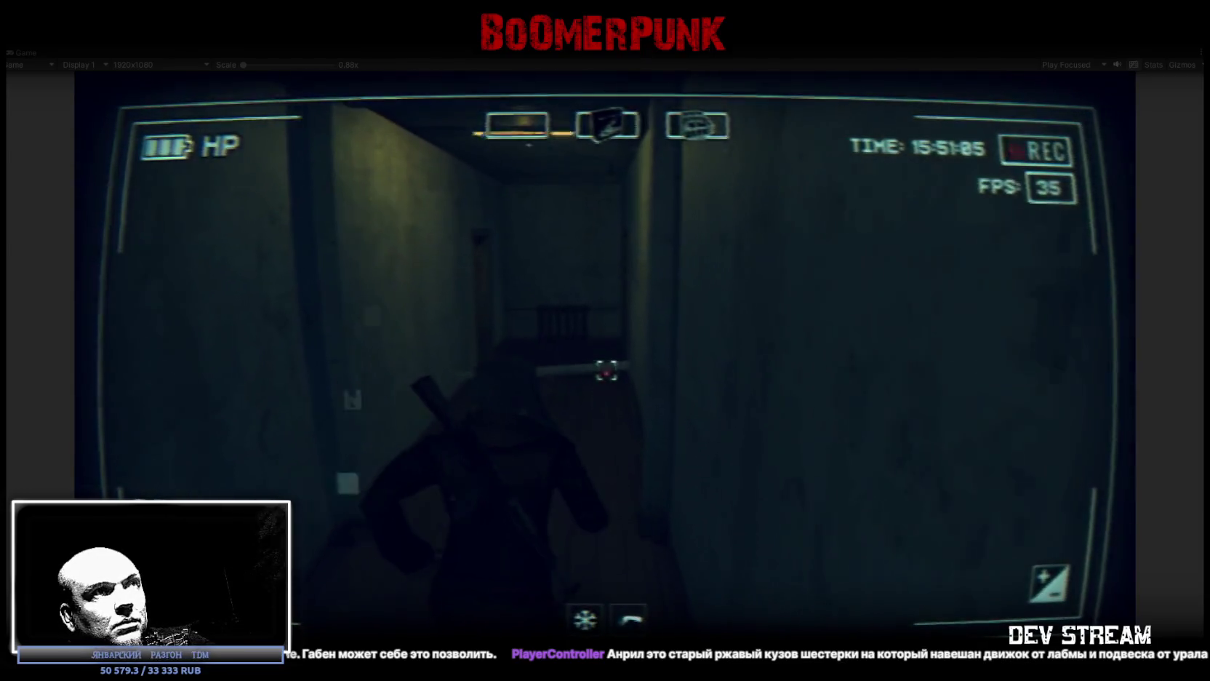
{"action": "key", "text": "w"}
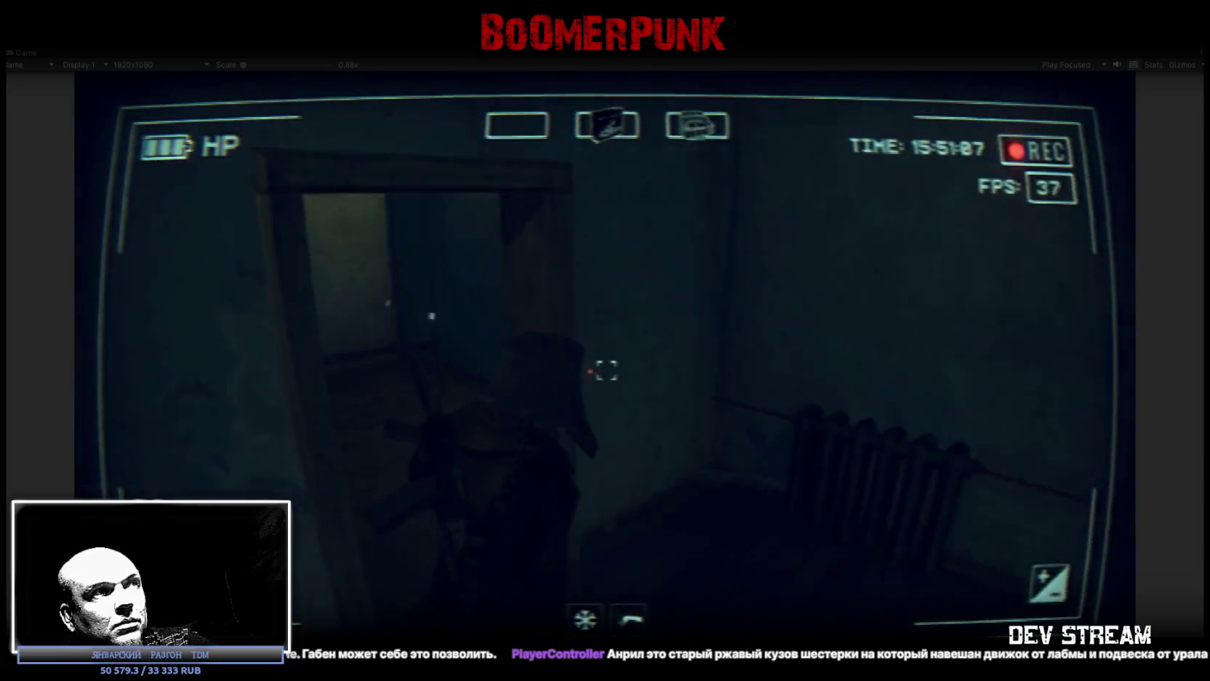
{"action": "key", "text": "w"}
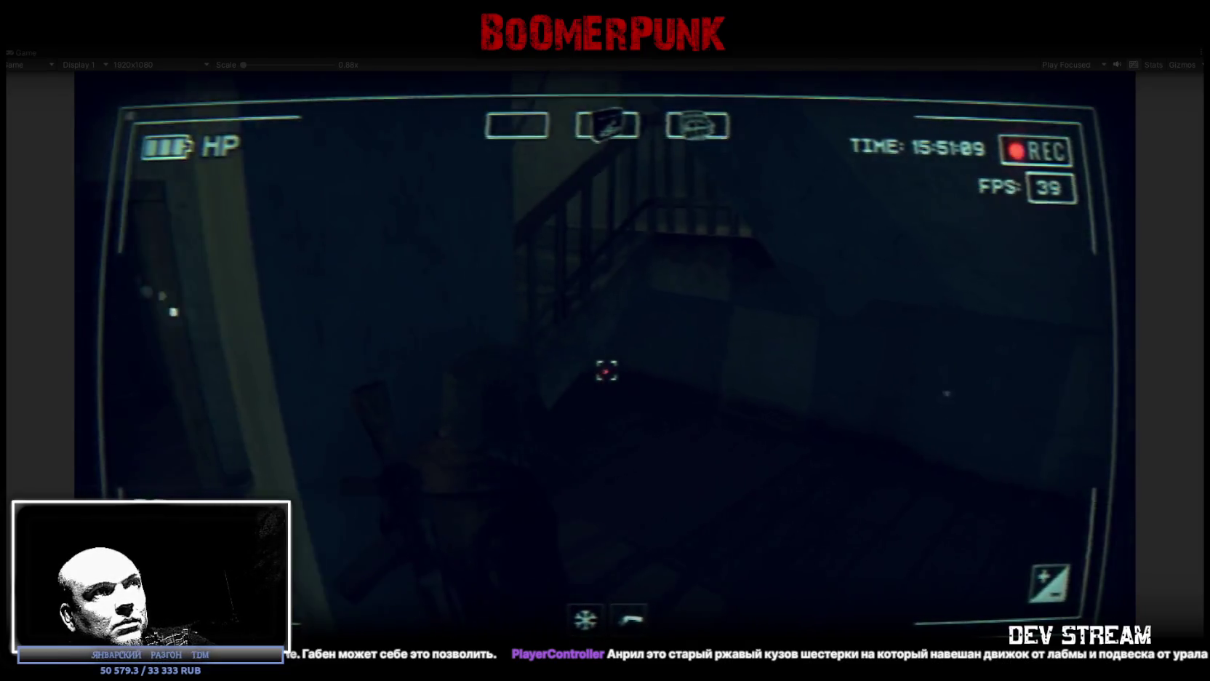
Step: Walk past the stairwell railing into the dark corridor, then open and close the inventory
{"action": "key", "text": "w"}
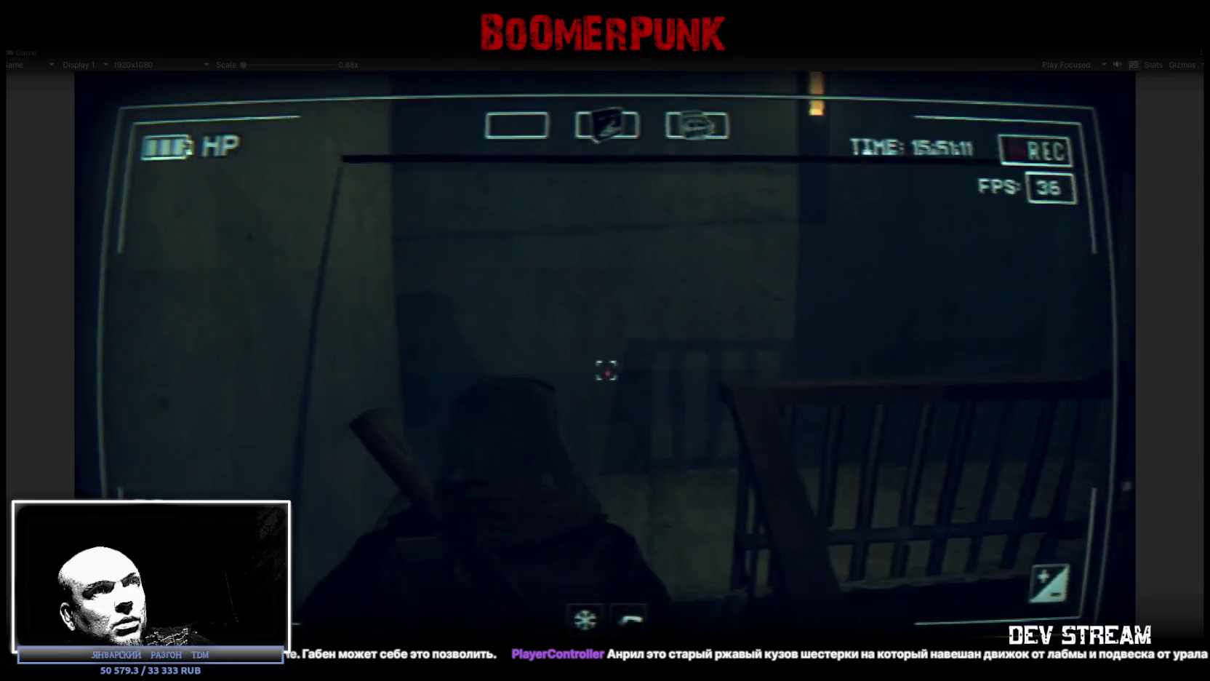
{"action": "key", "text": "w"}
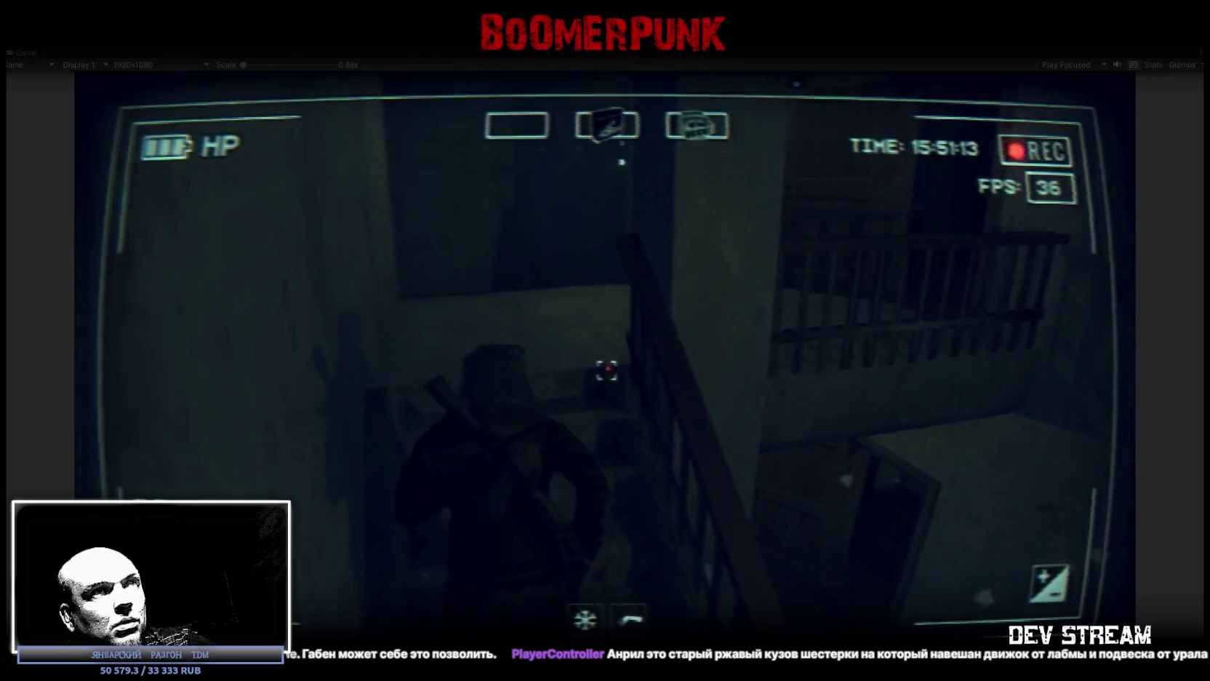
{"action": "key", "text": "w"}
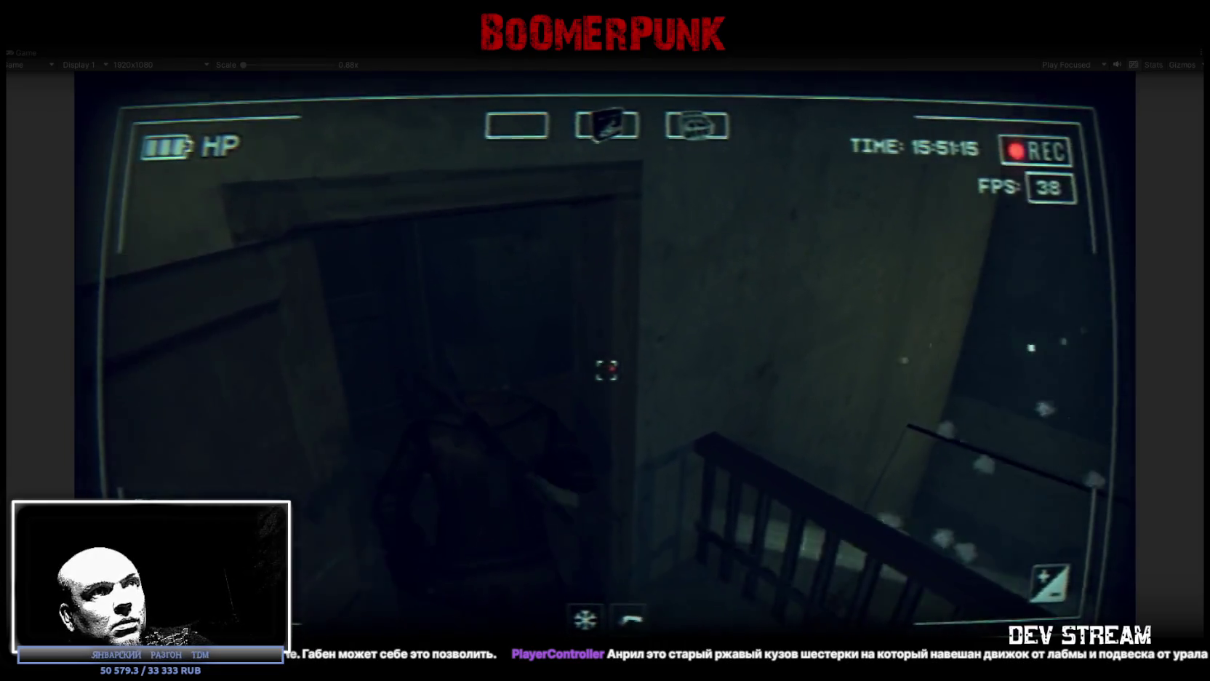
{"action": "key", "text": "w"}
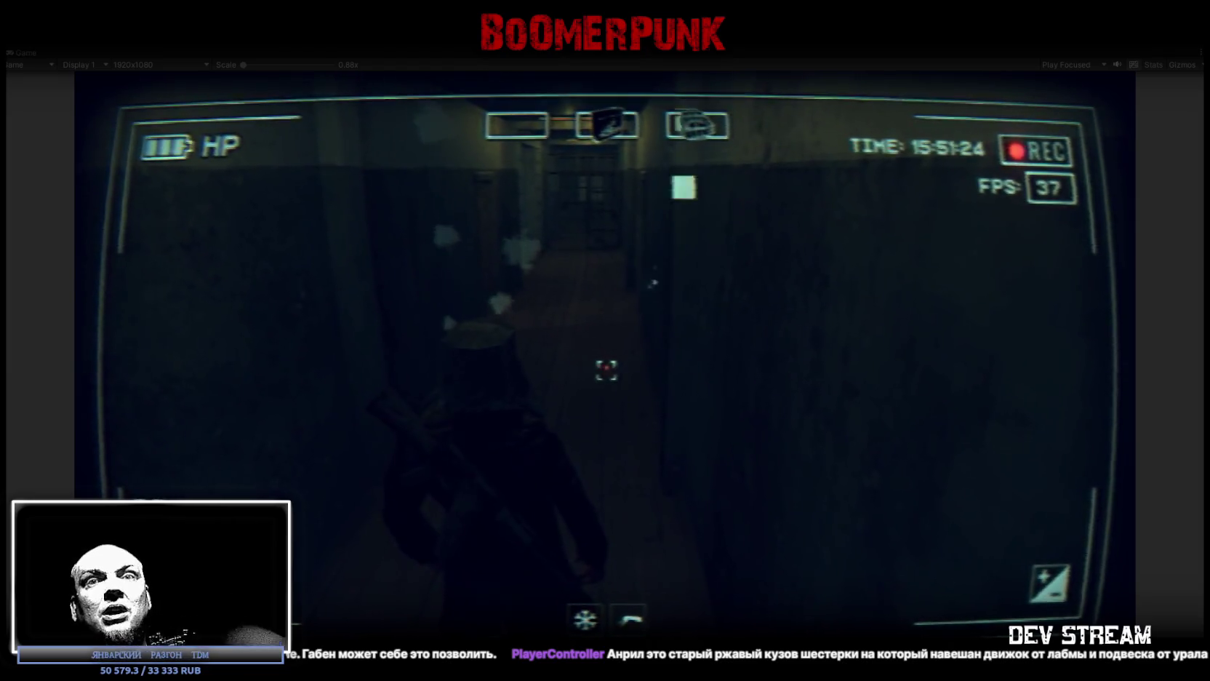
{"action": "key", "text": "Tab"}
{"action": "key", "text": "Tab"}
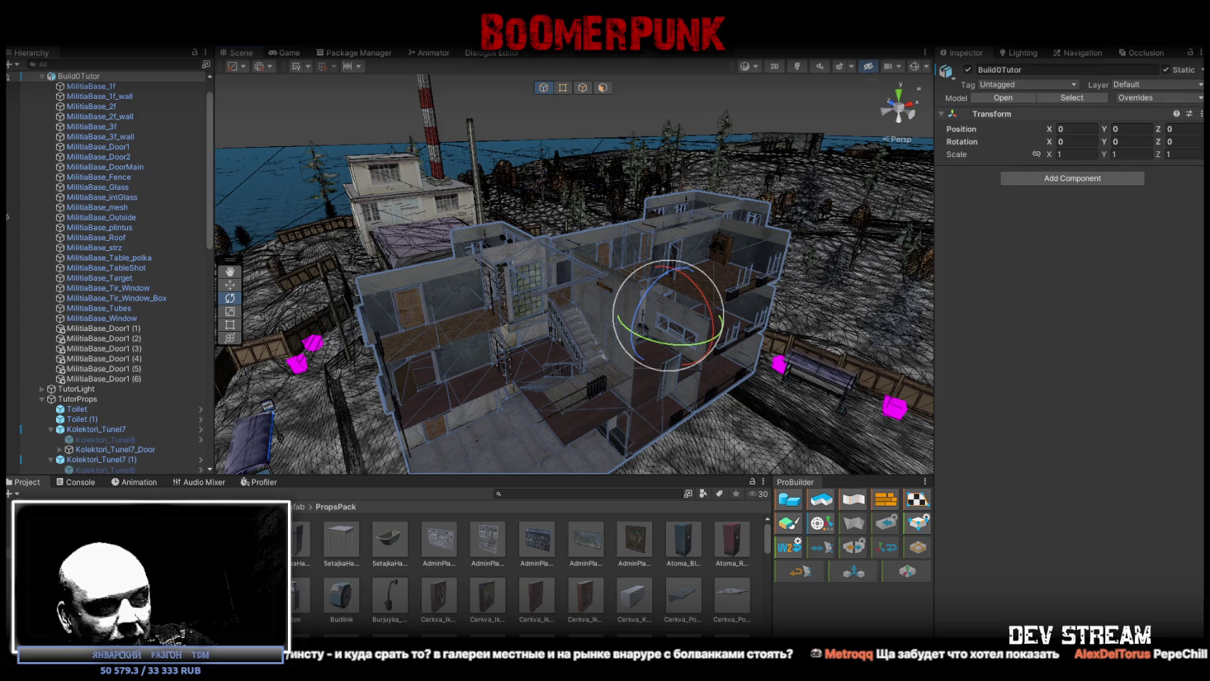
{"action": "key", "text": "alt+Tab"}
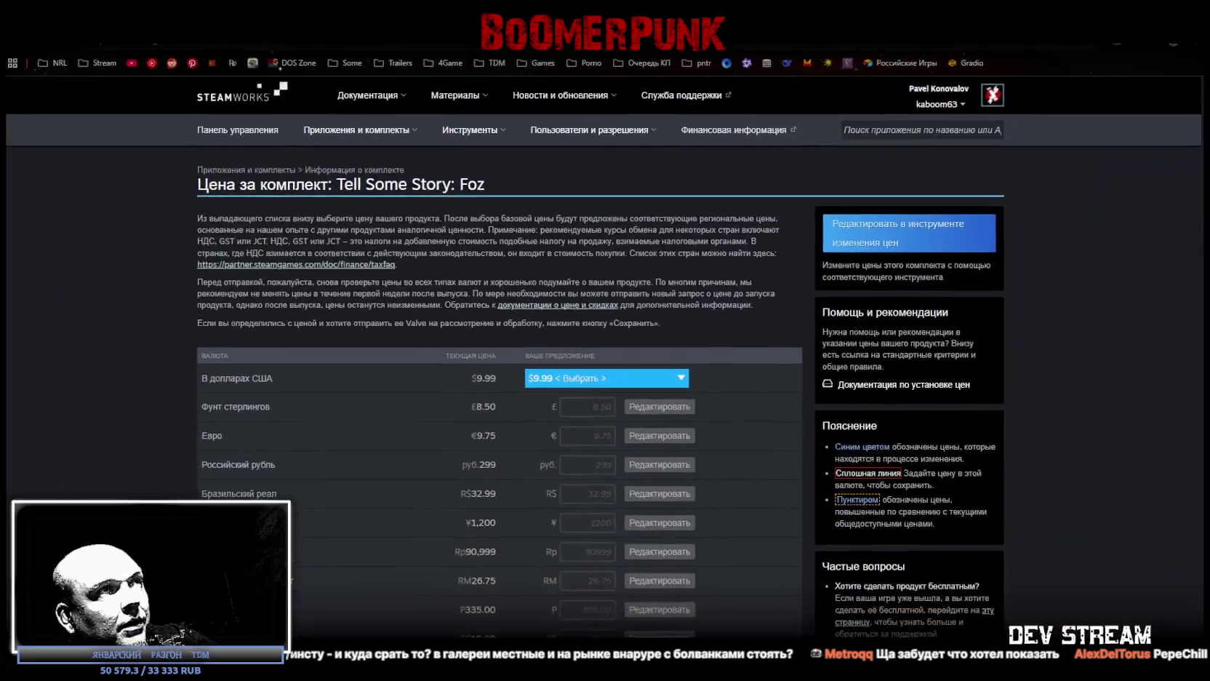
{"action": "scroll", "coordinate": [684, 313], "scroll_direction": "down", "scroll_amount": 2}
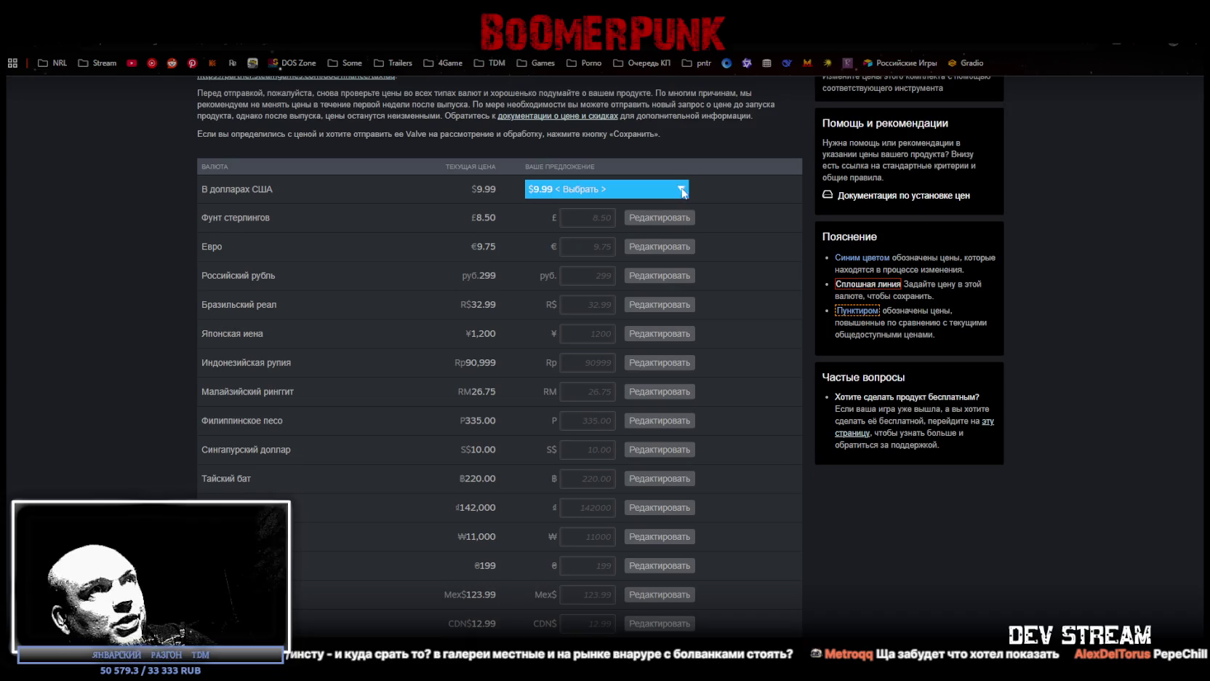
{"action": "left_click", "coordinate": [681, 189]}
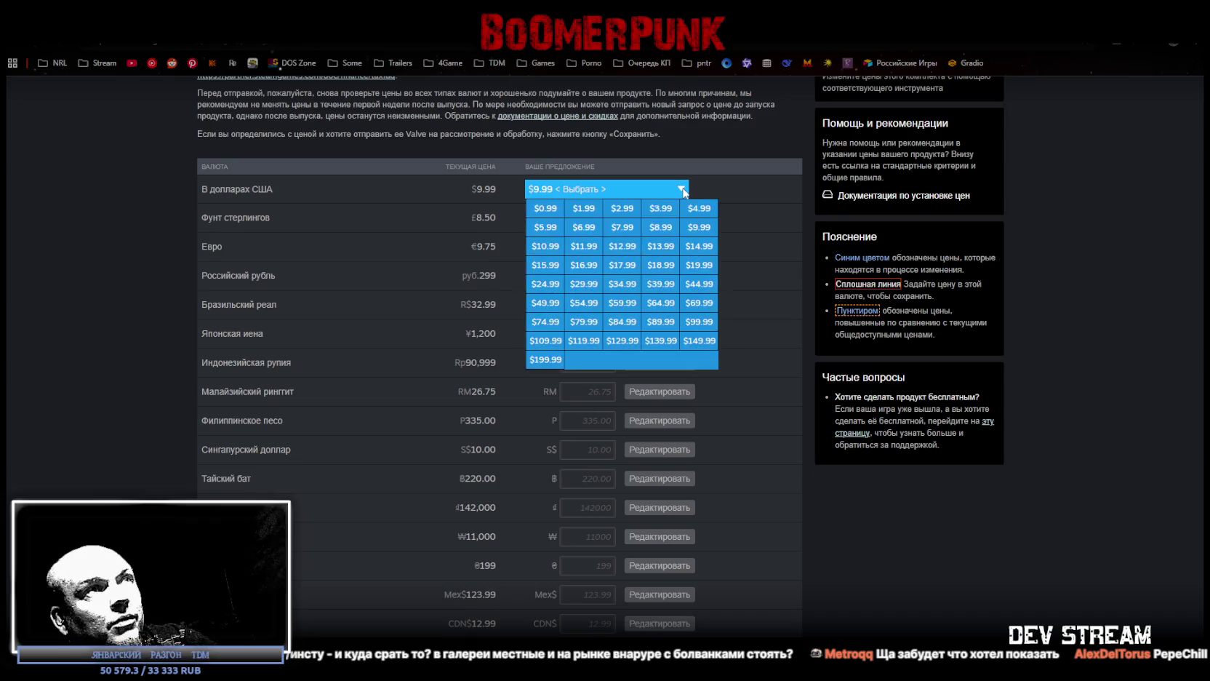
{"action": "left_click", "coordinate": [631, 190]}
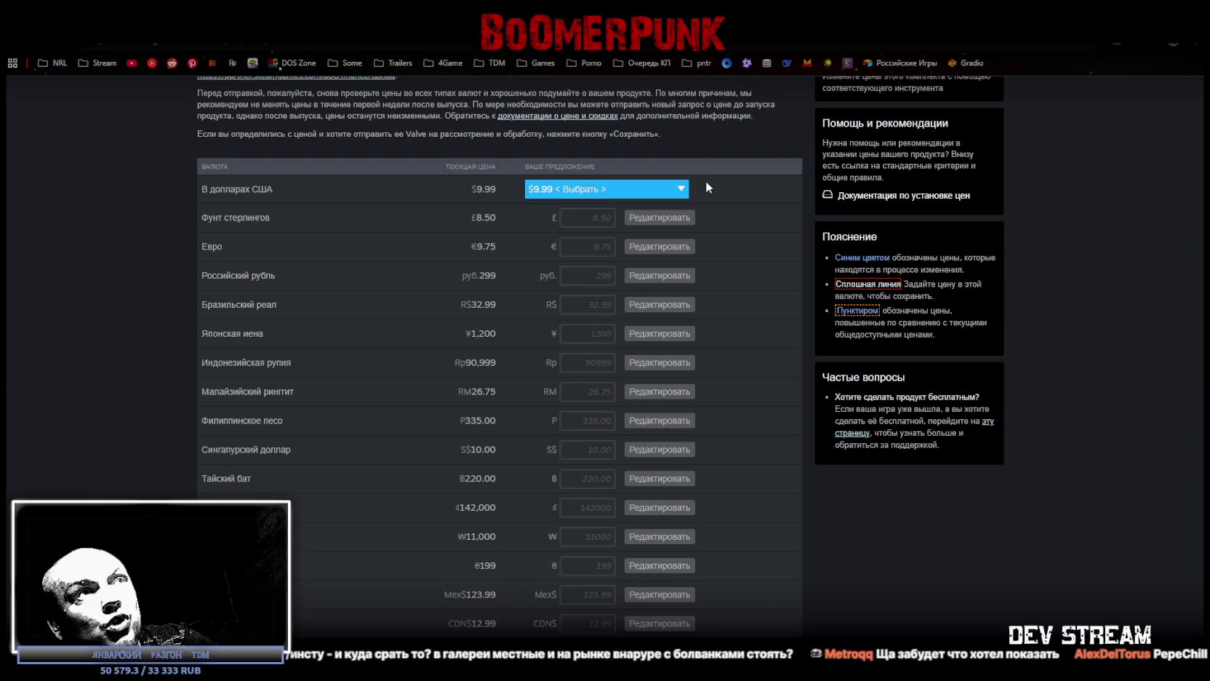
{"action": "left_click", "coordinate": [680, 189]}
{"action": "left_click", "coordinate": [544, 356]}
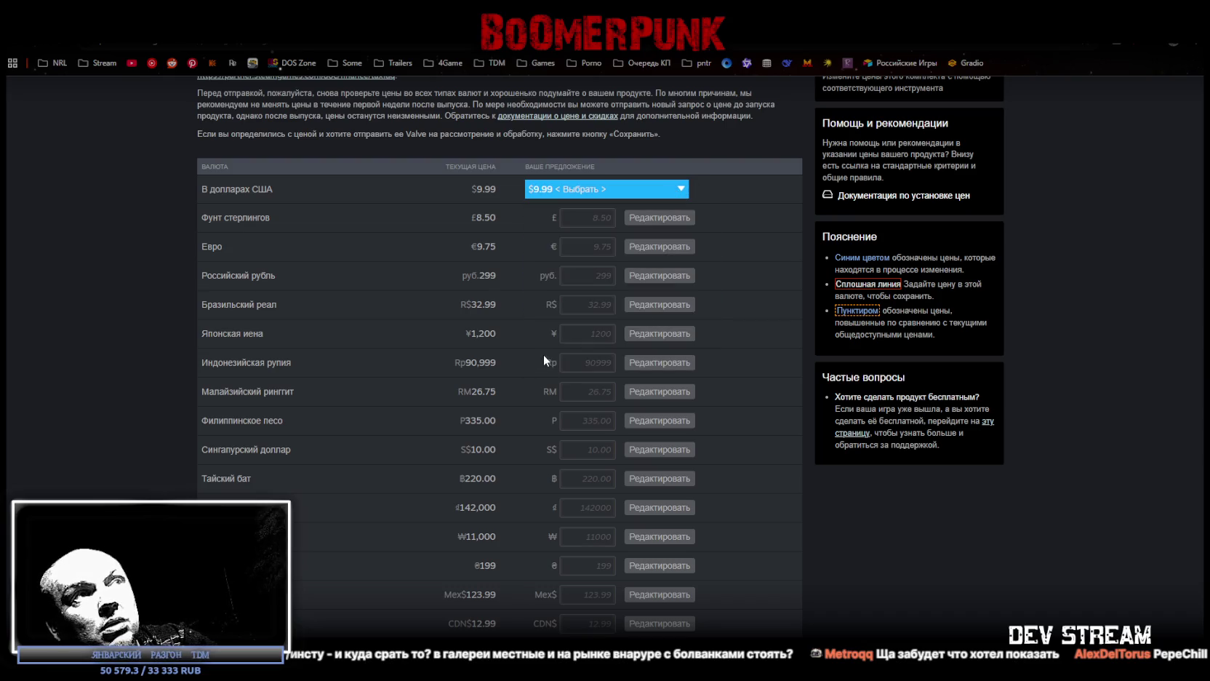
{"action": "left_click", "coordinate": [681, 190]}
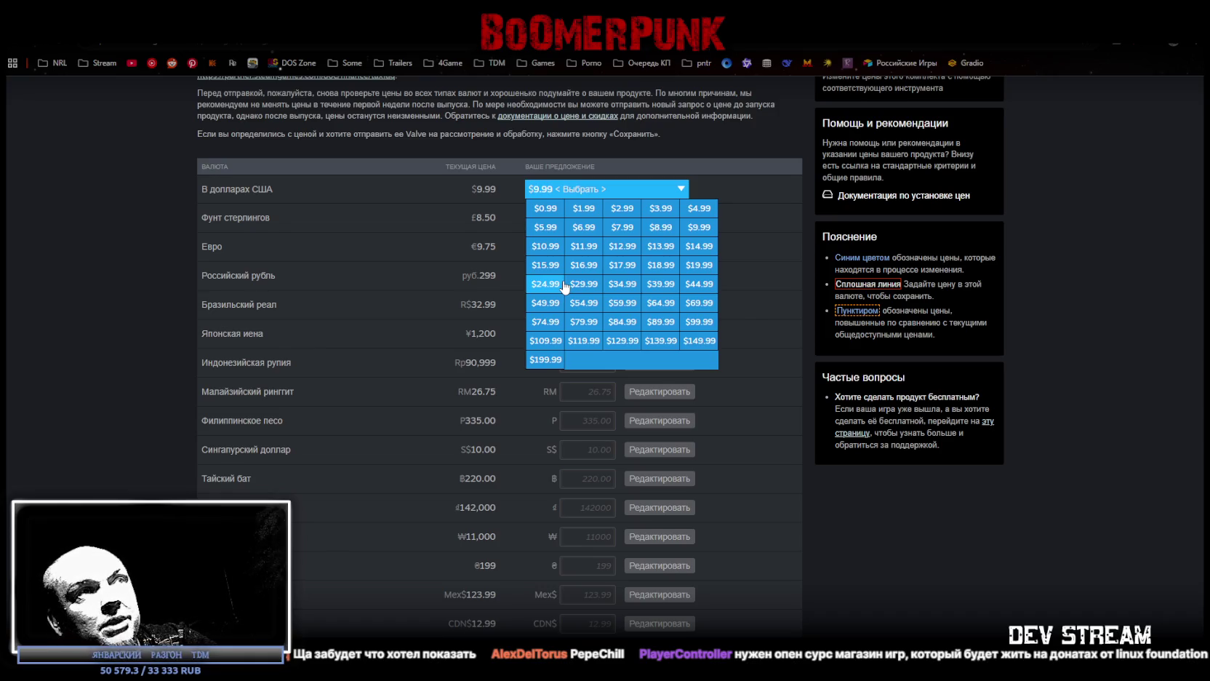
{"action": "left_click", "coordinate": [682, 190]}
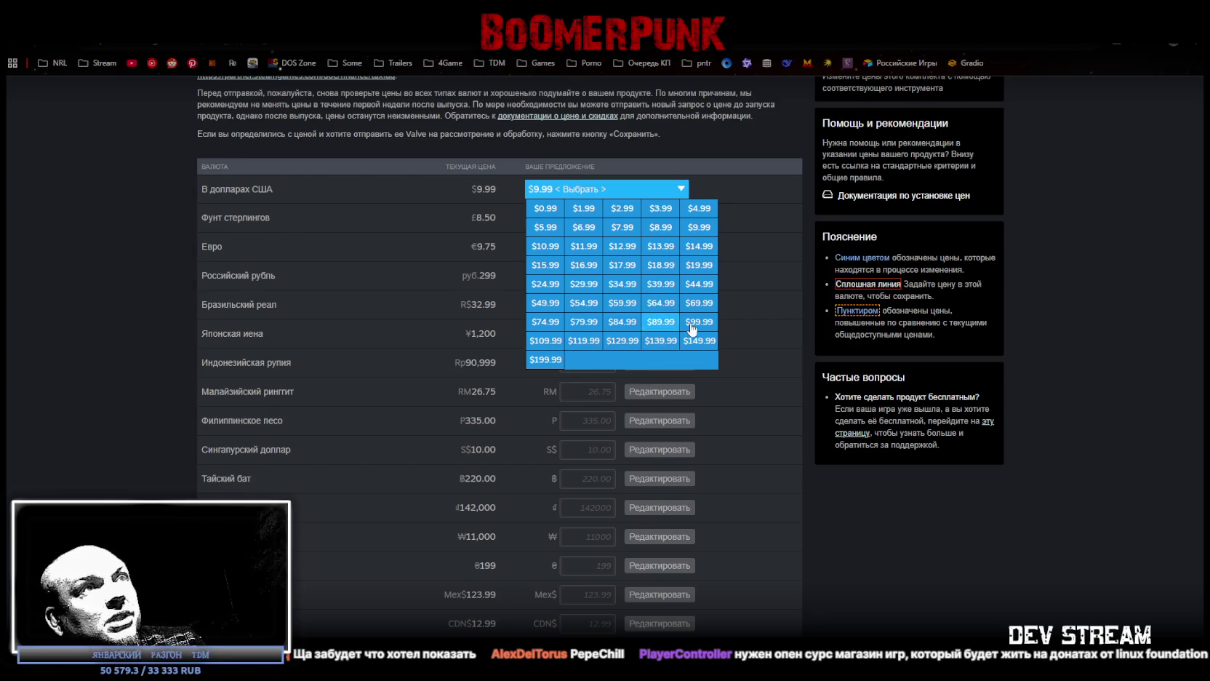
{"action": "left_click", "coordinate": [684, 189]}
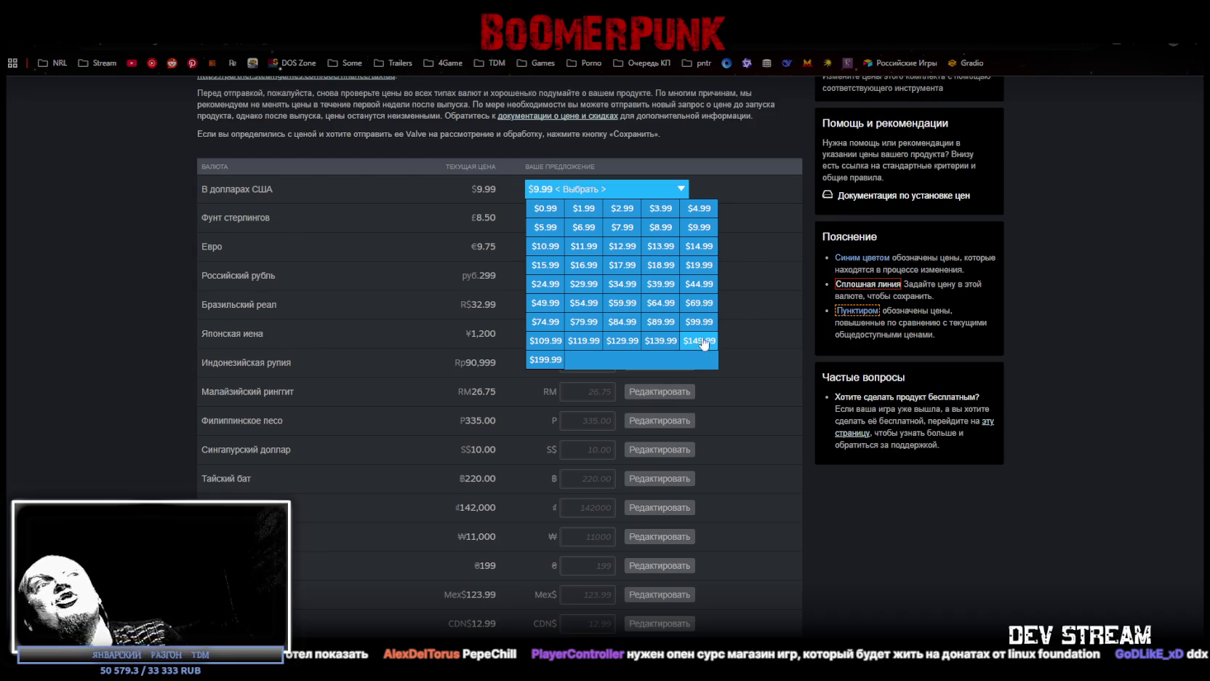
{"action": "left_click", "coordinate": [763, 205]}
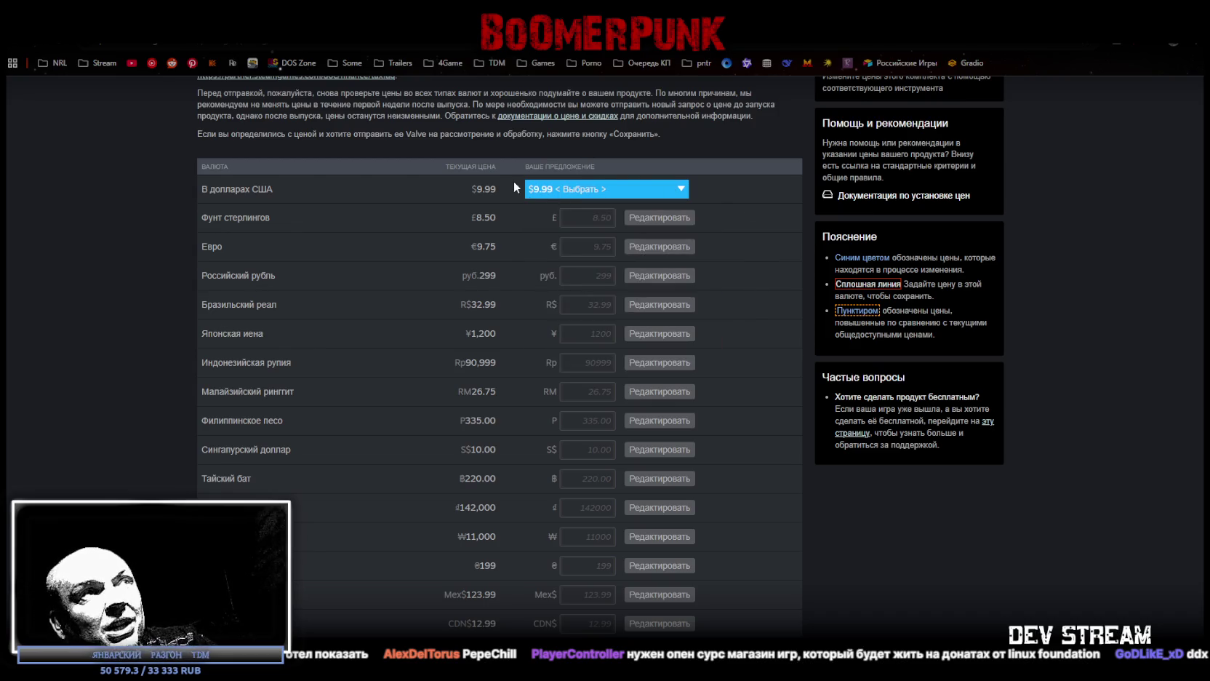
{"action": "scroll", "coordinate": [581, 231], "scroll_direction": "down", "scroll_amount": 15}
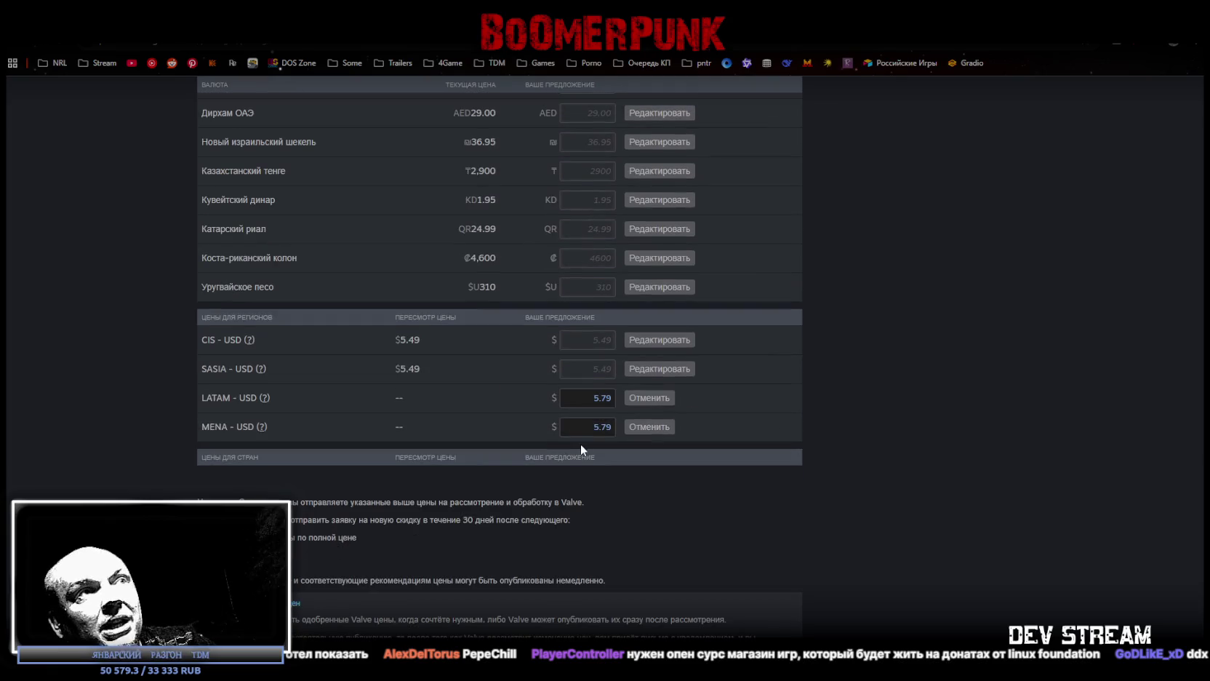
{"action": "scroll", "coordinate": [585, 407], "scroll_direction": "up", "scroll_amount": 15}
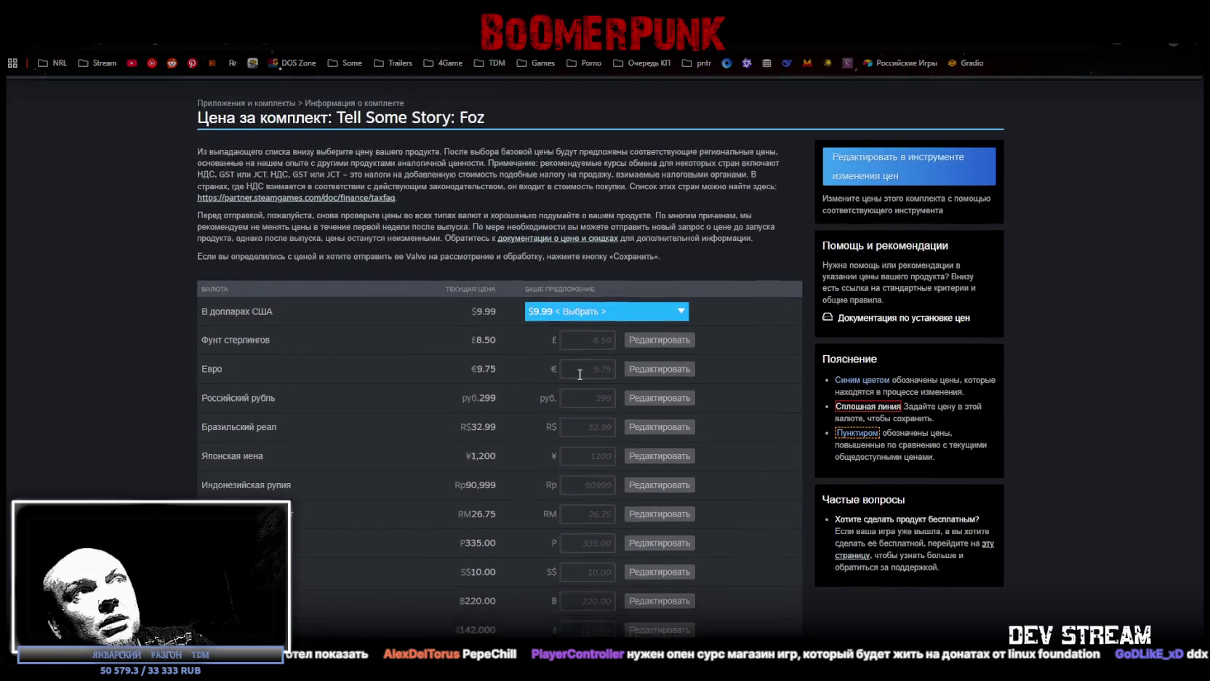
{"action": "scroll", "coordinate": [743, 337], "scroll_direction": "down", "scroll_amount": 5}
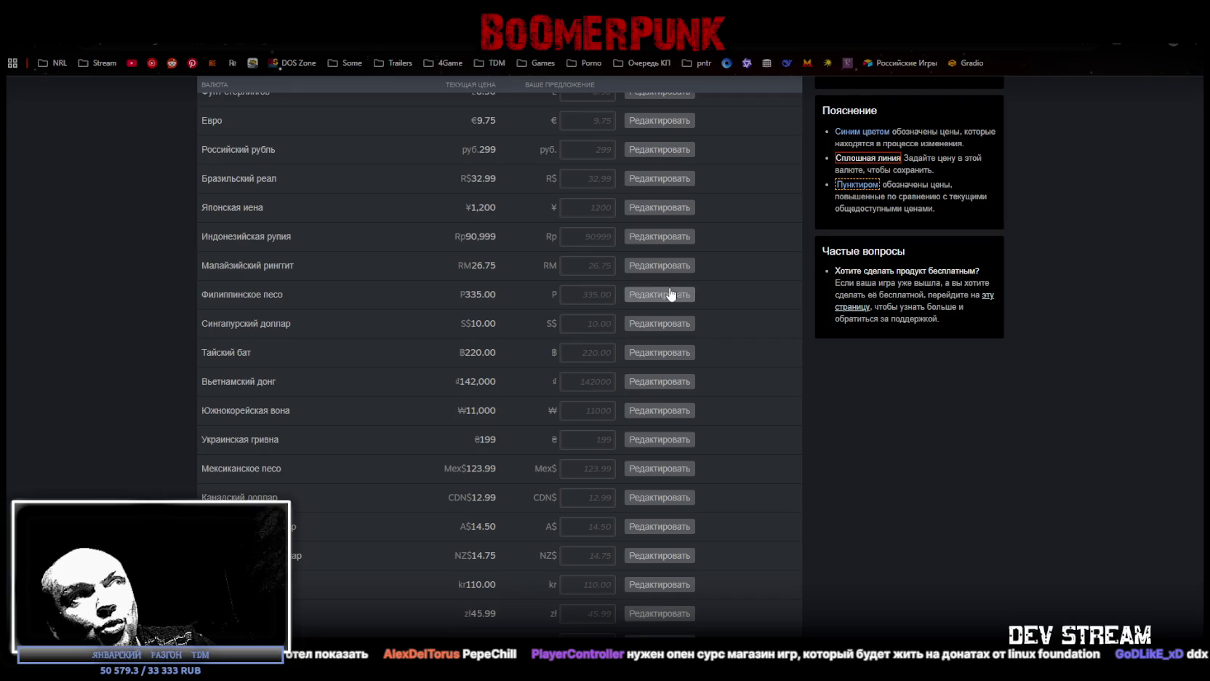
{"action": "scroll", "coordinate": [594, 351], "scroll_direction": "down", "scroll_amount": 10}
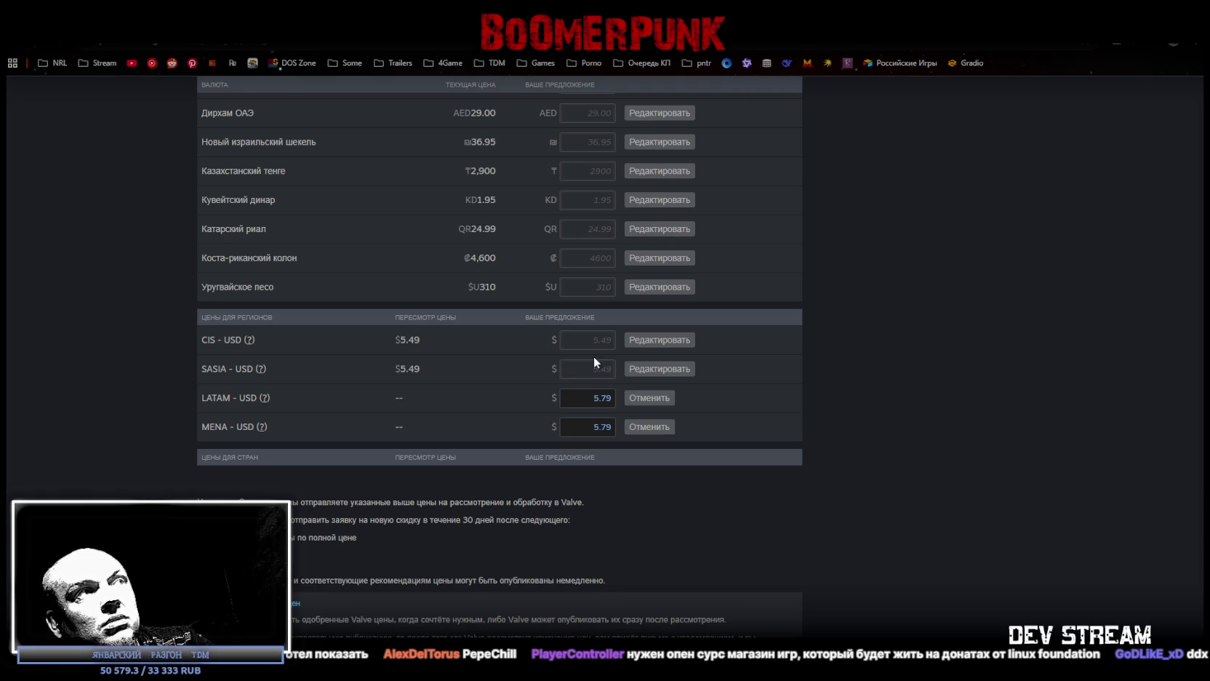
{"action": "scroll", "coordinate": [594, 357], "scroll_direction": "up", "scroll_amount": 10}
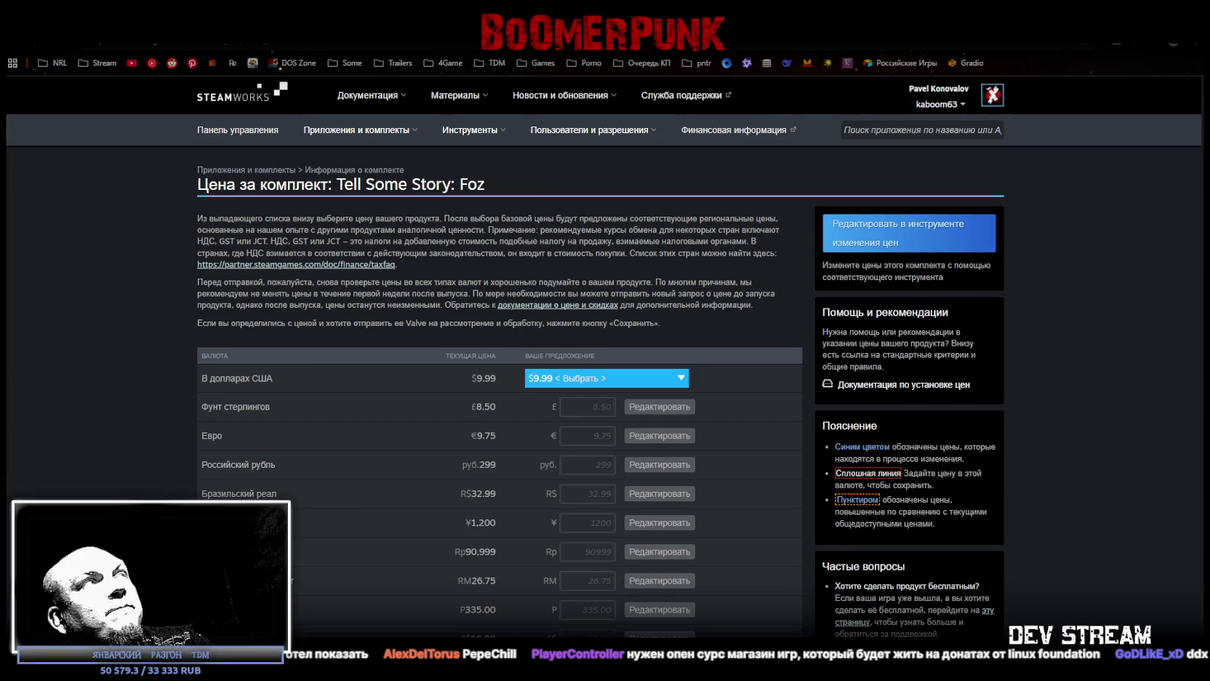
{"action": "key", "text": "alt+Tab"}
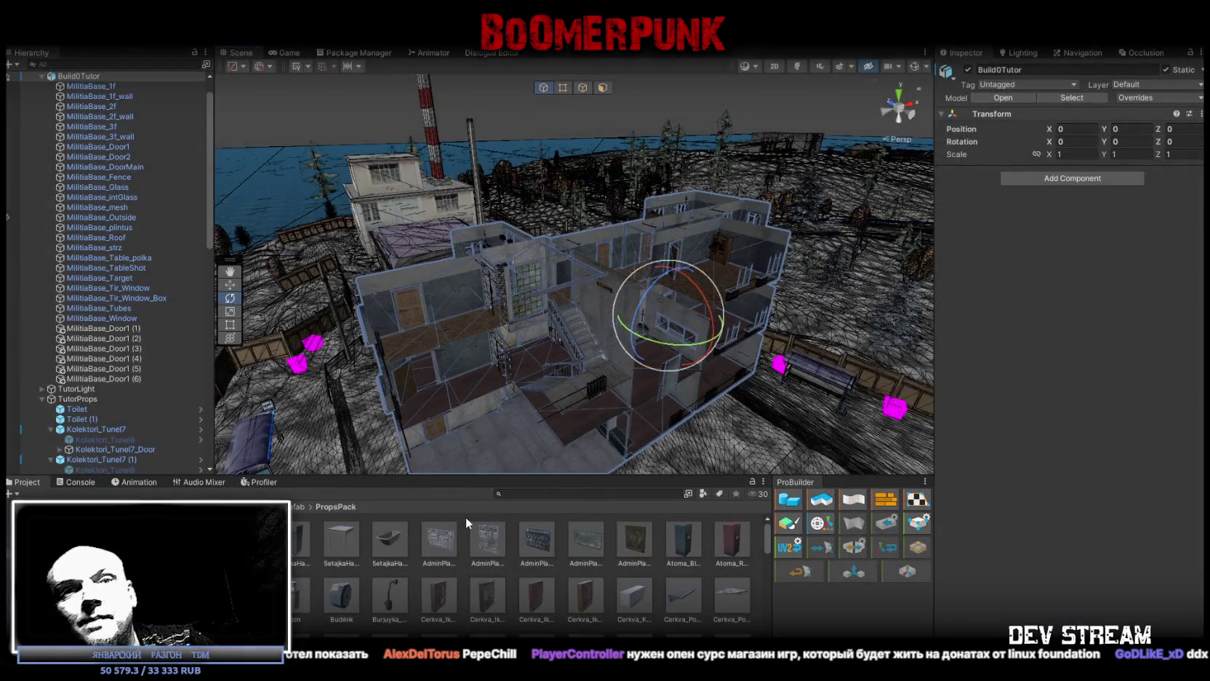